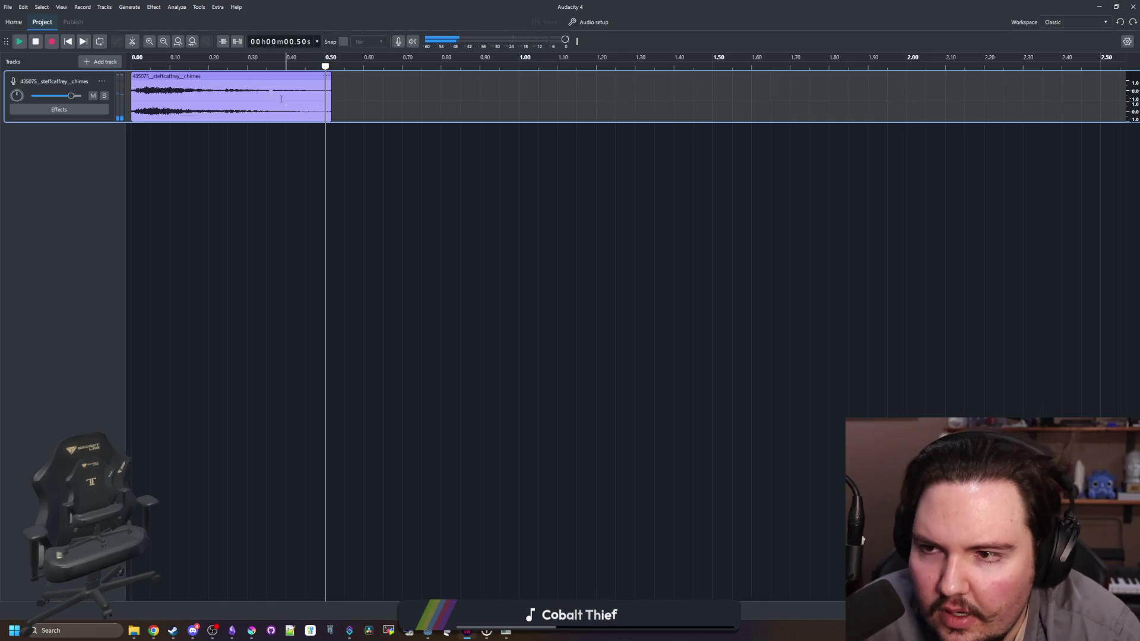
Step: Browse the effects list, then close it without applying anything
{"action": "left_click", "coordinate": [155, 7]}
{"action": "mouse_move", "coordinate": [213, 66]}
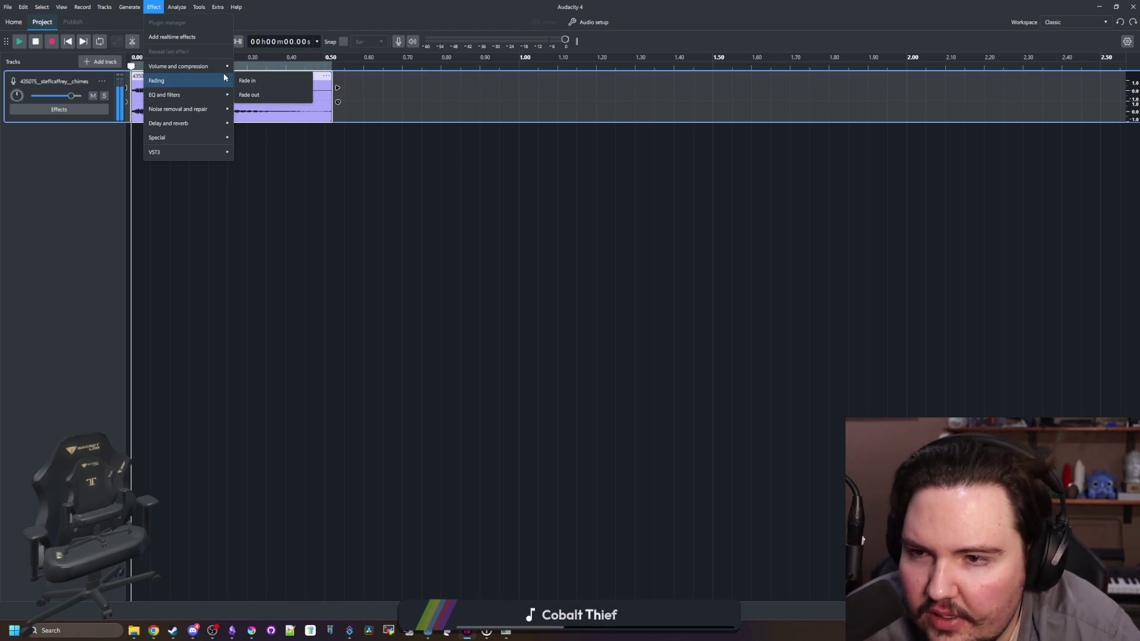
{"action": "mouse_move", "coordinate": [214, 120]}
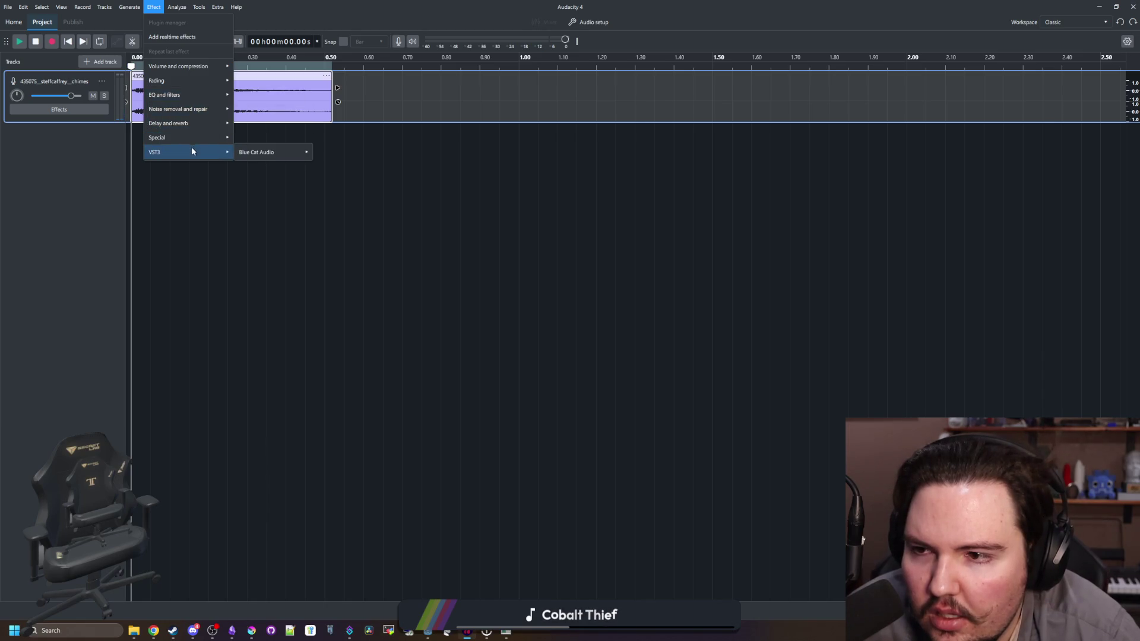
{"action": "left_click", "coordinate": [66, 91]}
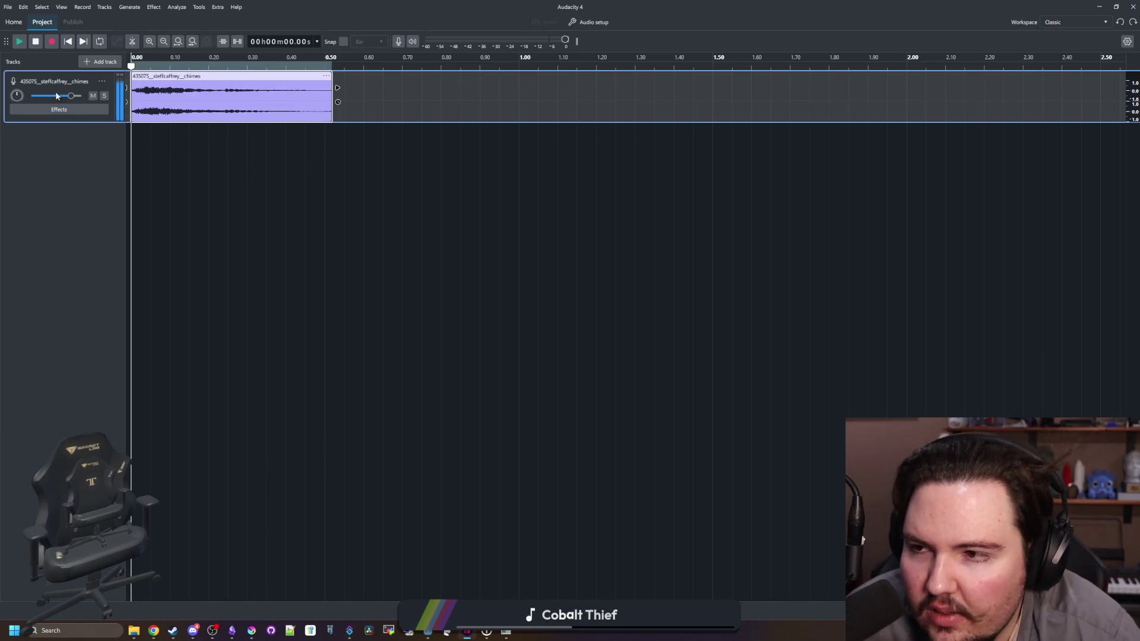
Step: Lower the chimes clip's pitch by 12 semitones (-12) and play it back
{"action": "right_click", "coordinate": [203, 77]}
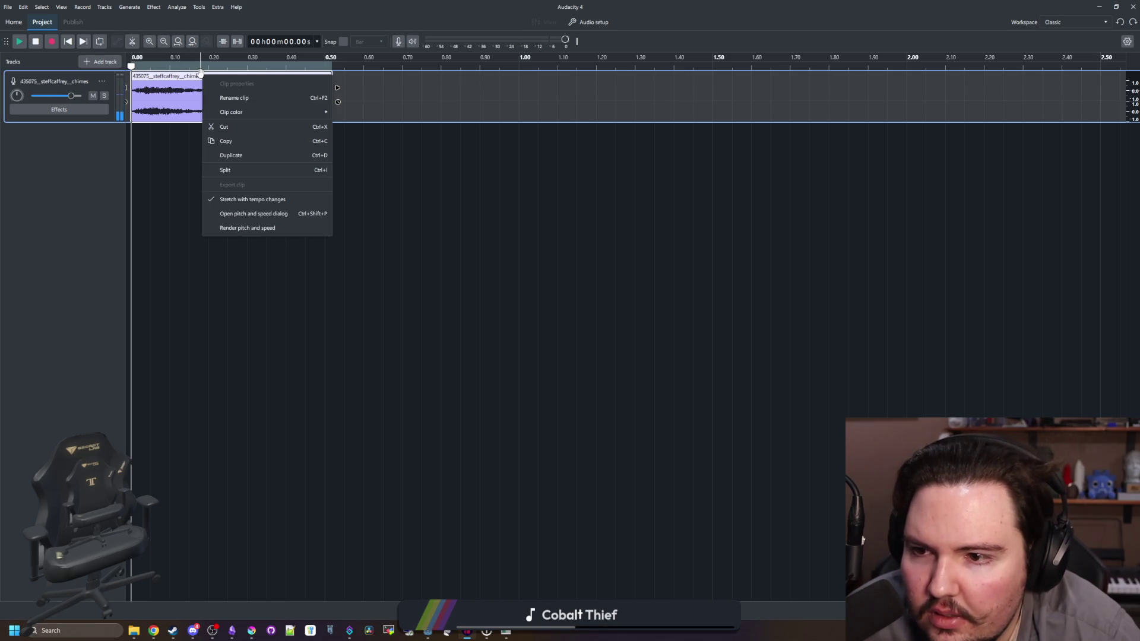
{"action": "left_click", "coordinate": [255, 213]}
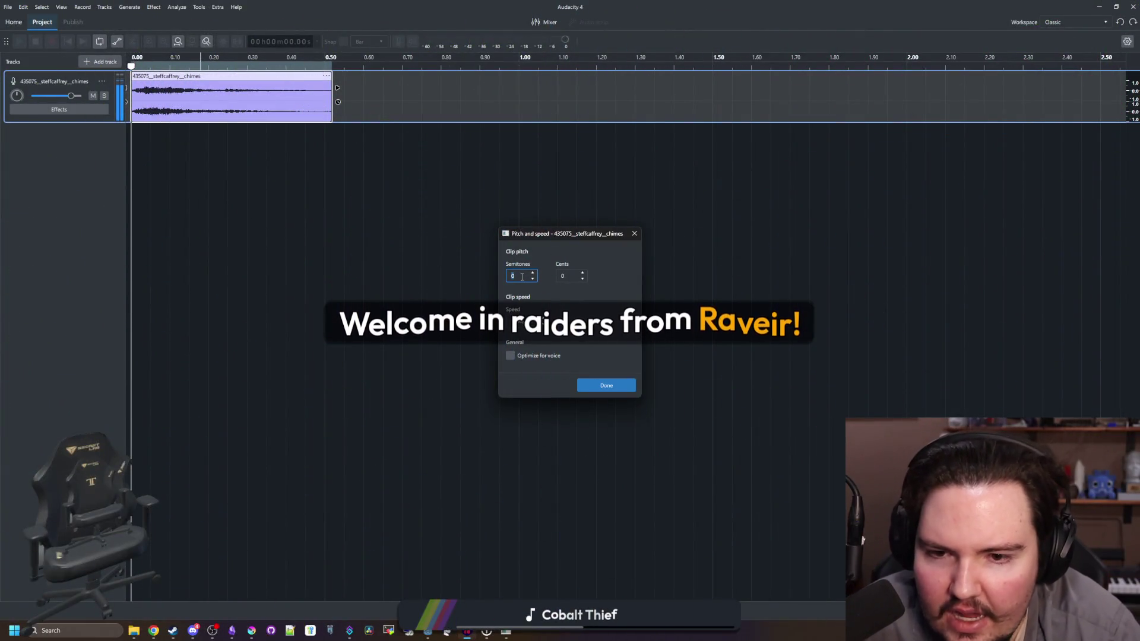
{"action": "type", "text": "-12"}
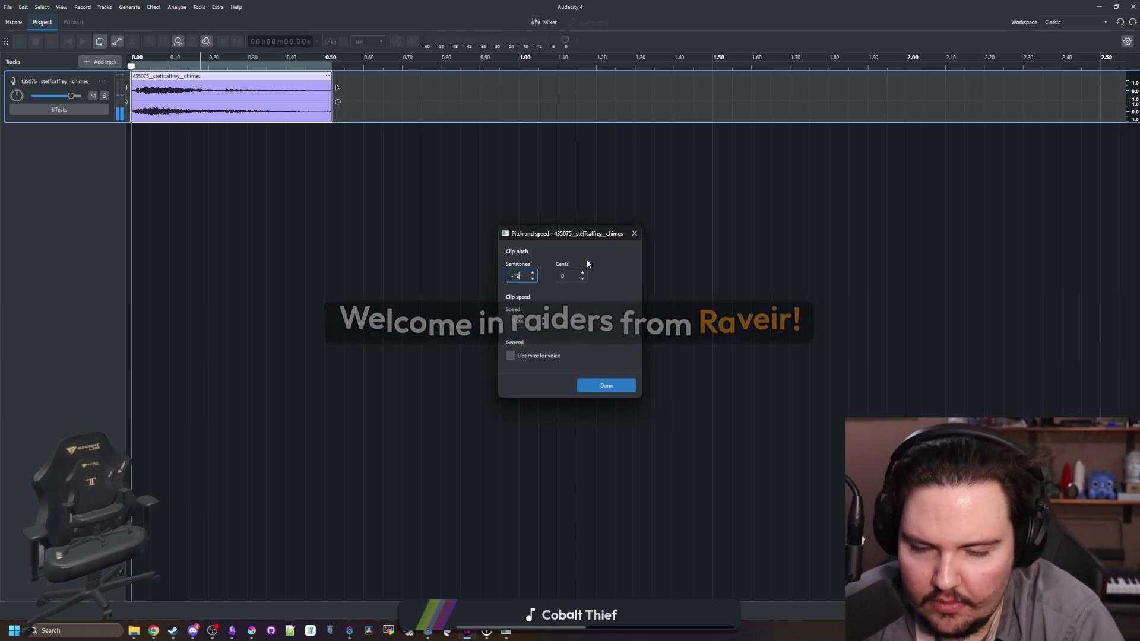
{"action": "left_click", "coordinate": [610, 386]}
{"action": "key", "text": "space"}
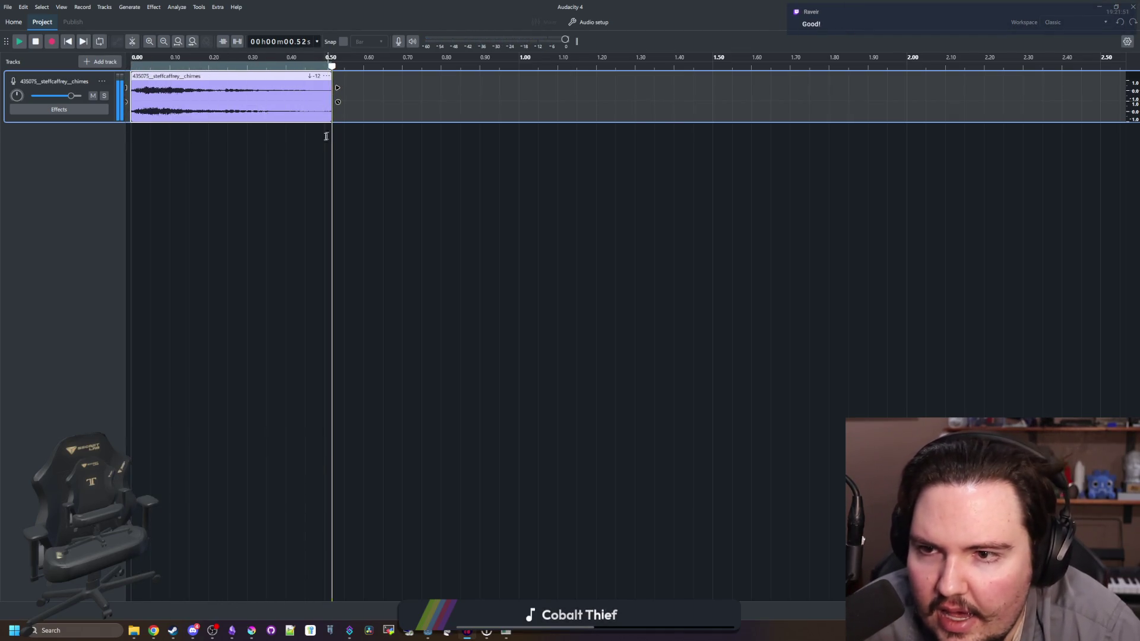
Step: Apply Fade Out to the whole chimes track and play the result twice
{"action": "left_click", "coordinate": [362, 117]}
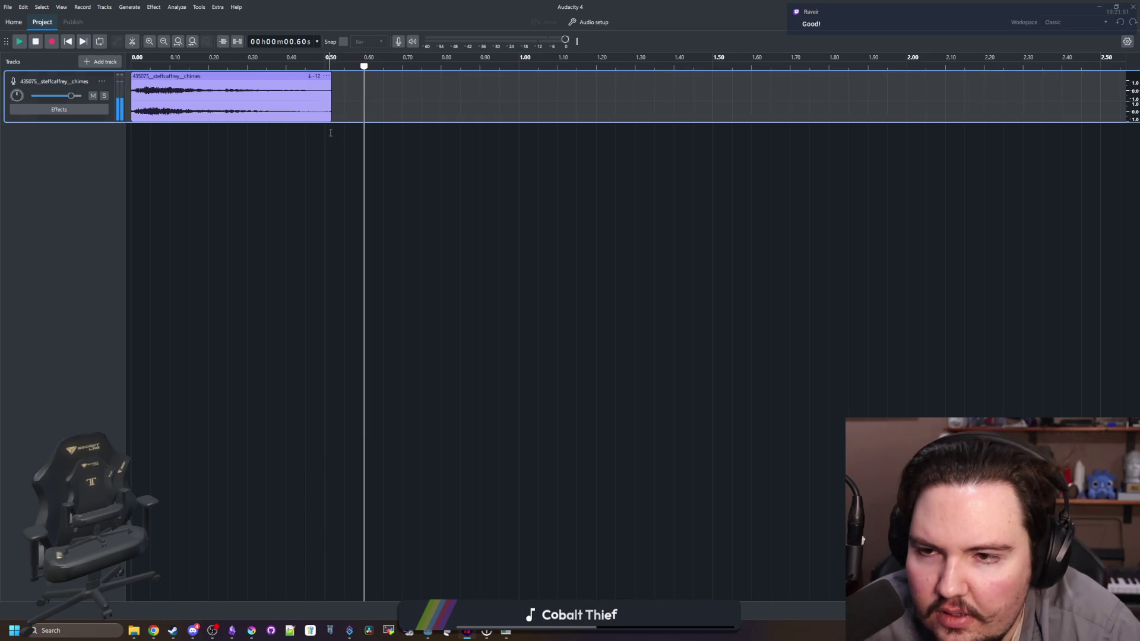
{"action": "left_click_drag", "start_coordinate": [330, 133], "coordinate": [131, 130]}
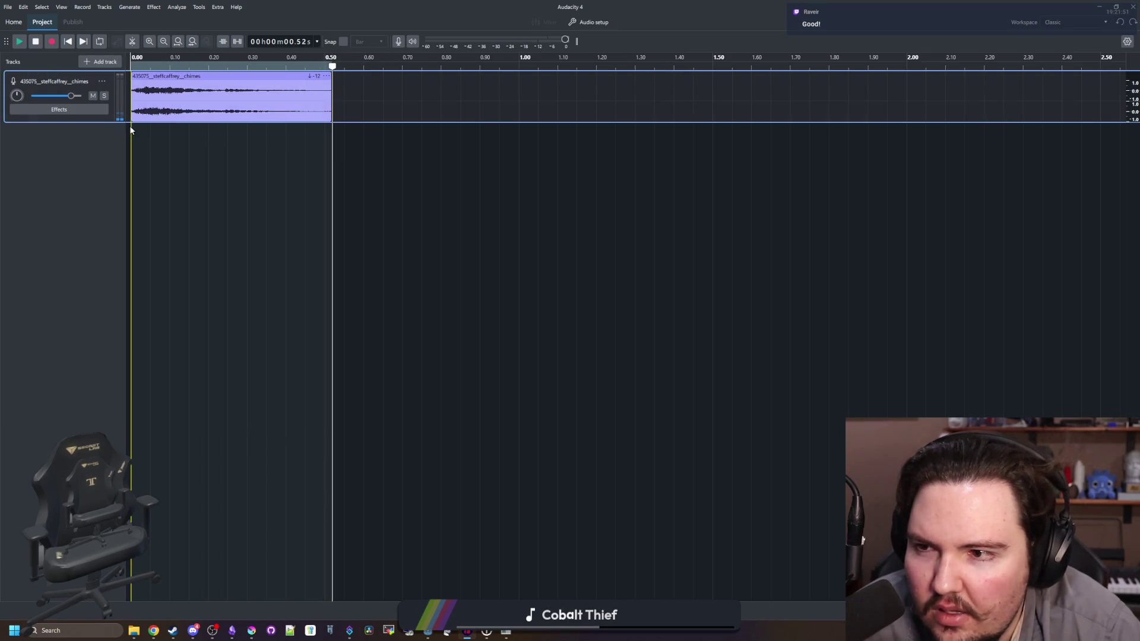
{"action": "left_click", "coordinate": [108, 98]}
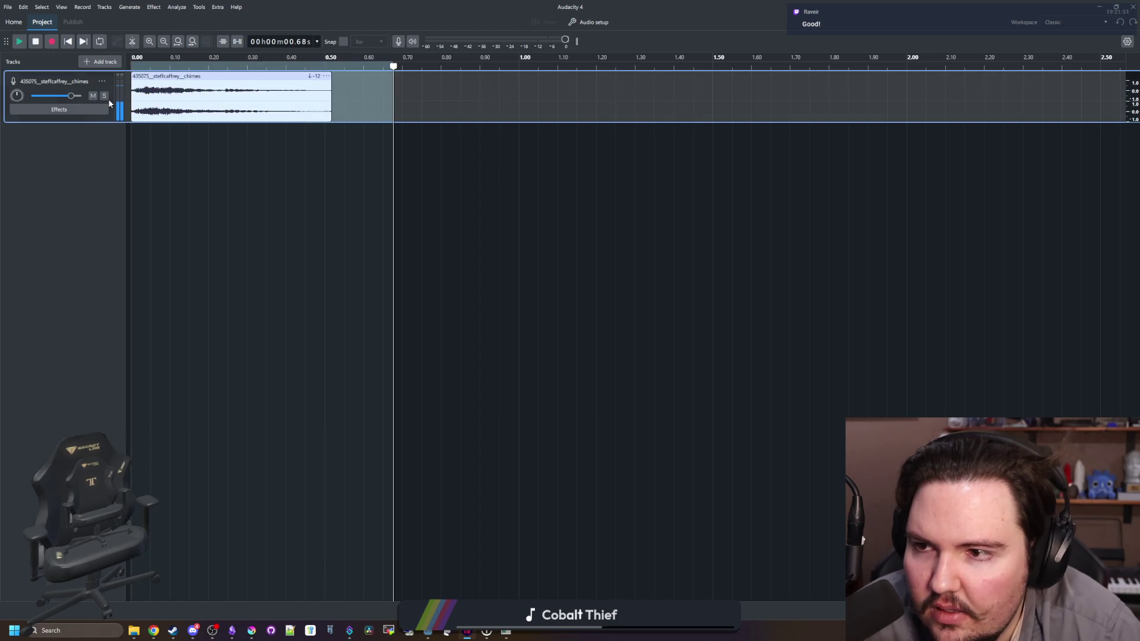
{"action": "left_click", "coordinate": [153, 6]}
{"action": "mouse_move", "coordinate": [195, 89]}
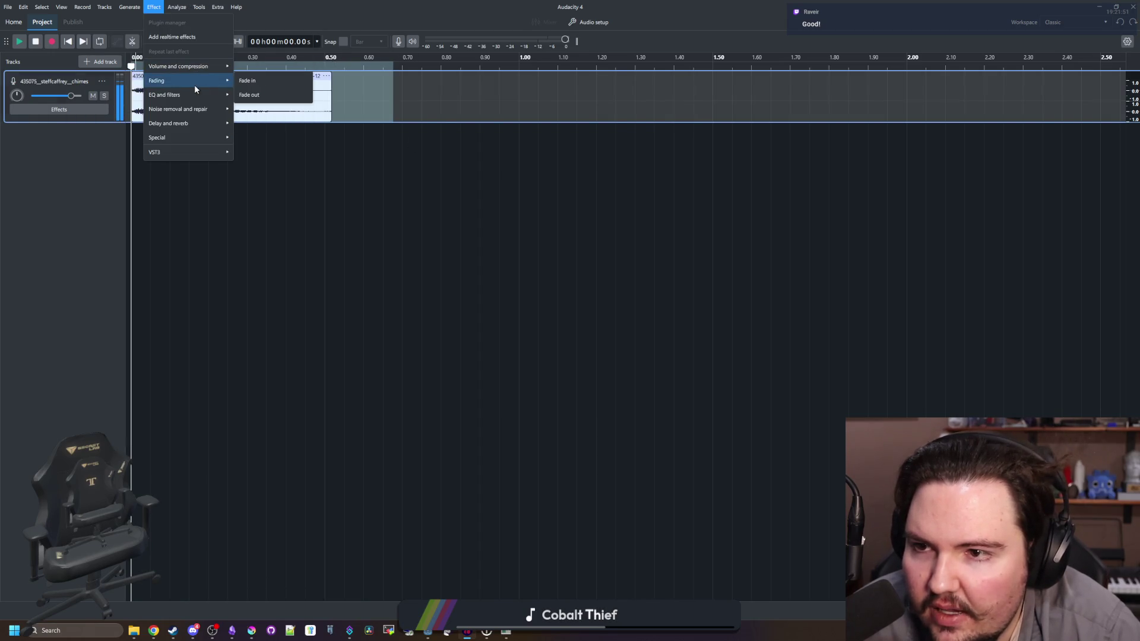
{"action": "left_click", "coordinate": [249, 94]}
{"action": "left_click", "coordinate": [249, 89]}
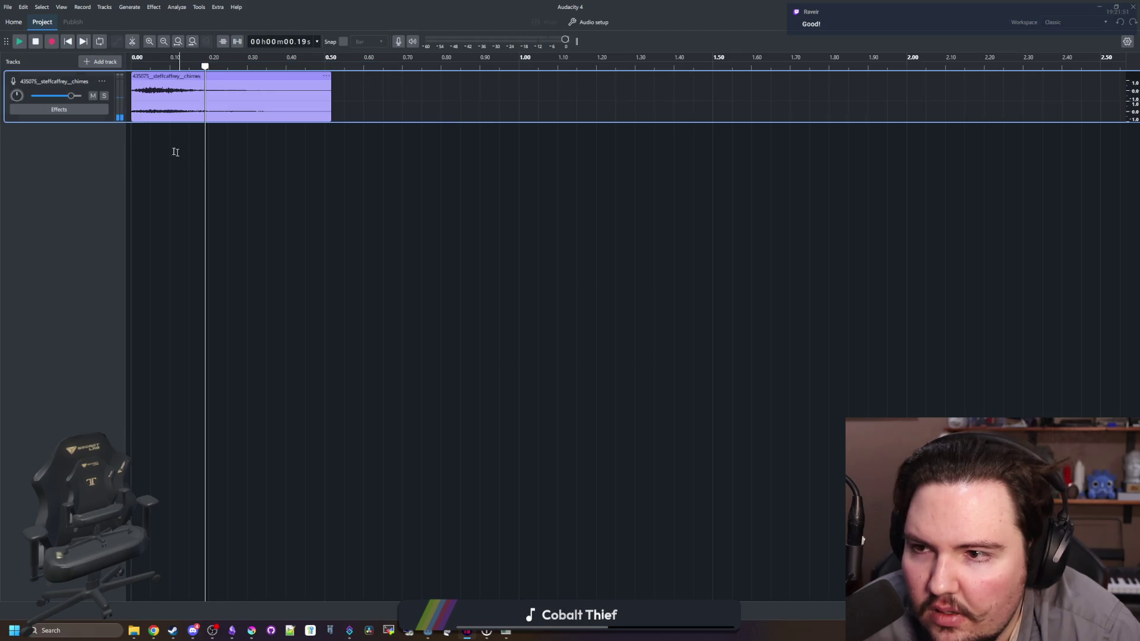
{"action": "key", "text": "space"}
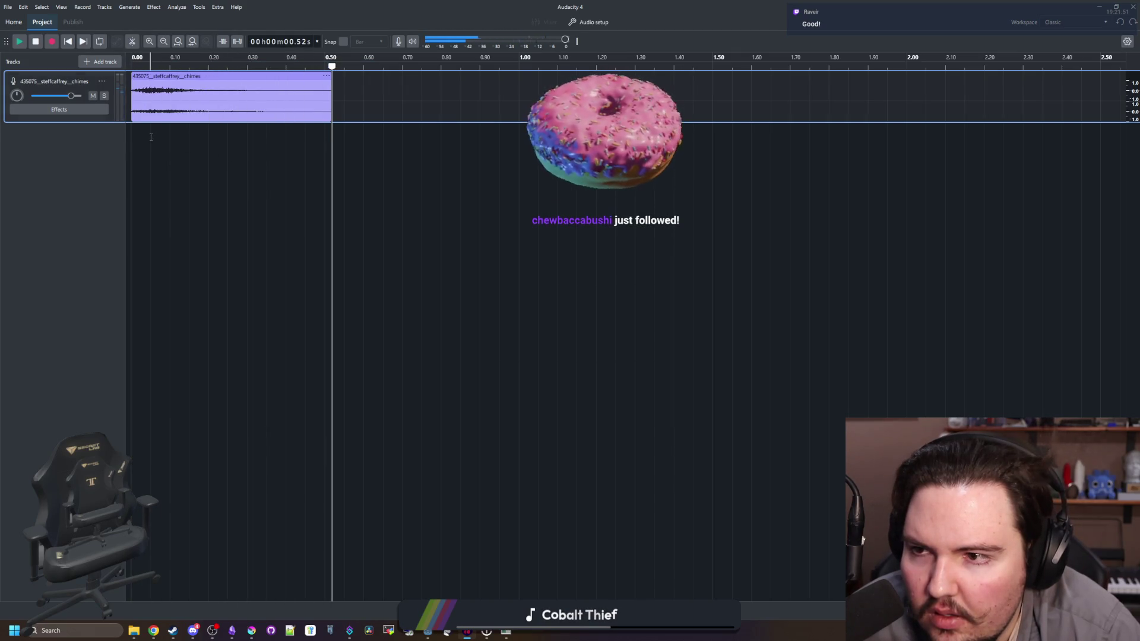
{"action": "key", "text": "space"}
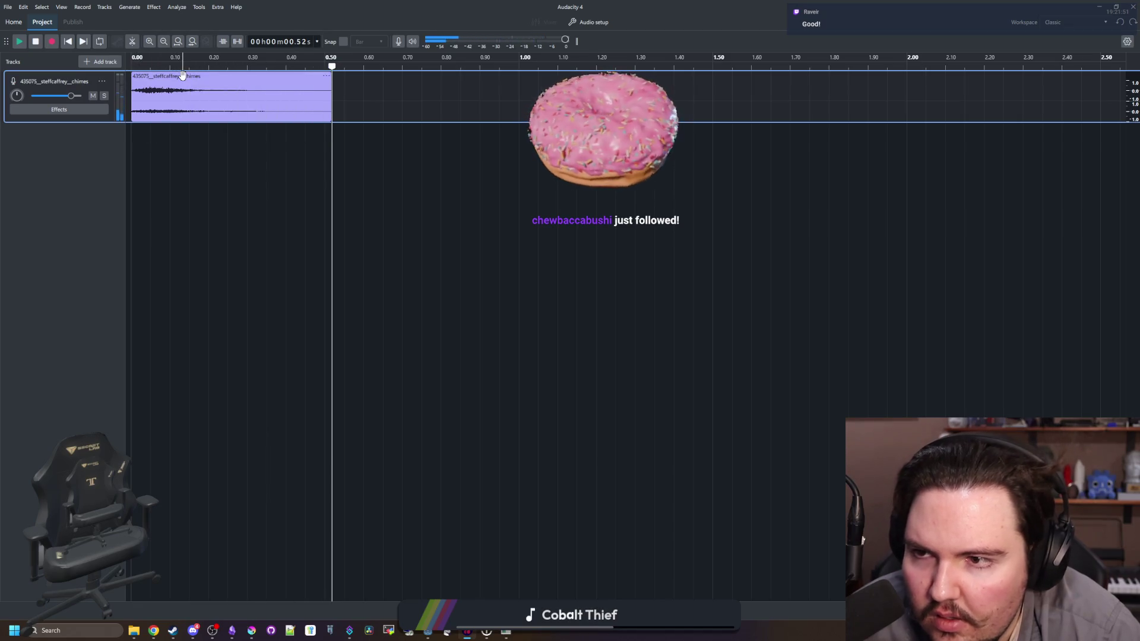
Step: Paste a copy of the clip at 0.73 s and drag it onto a new track at 0.00
{"action": "left_click", "coordinate": [414, 95]}
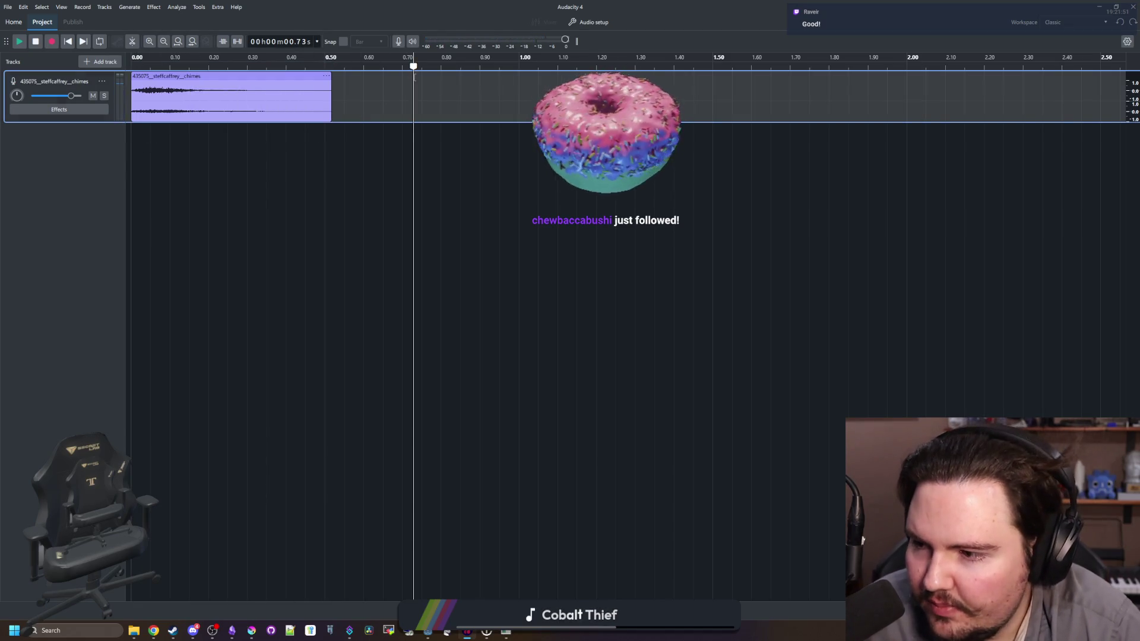
{"action": "key", "text": "ctrl+v"}
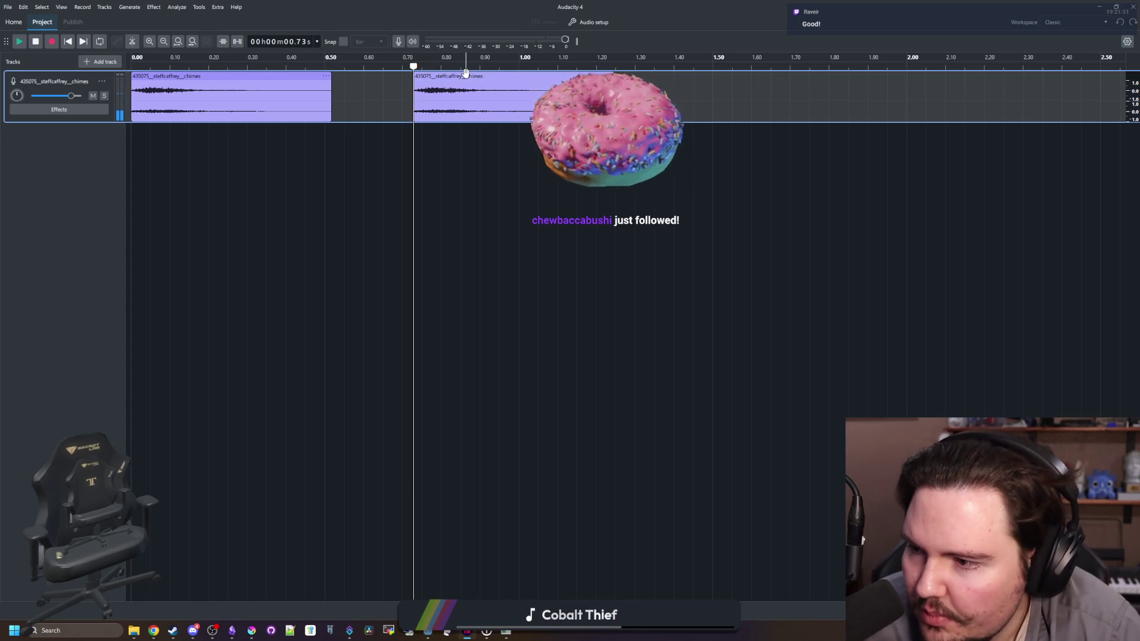
{"action": "left_click_drag", "start_coordinate": [466, 72], "coordinate": [196, 130]}
Step: Raise the copied clip's pitch by 12 semitones and play it
{"action": "right_click", "coordinate": [197, 134]}
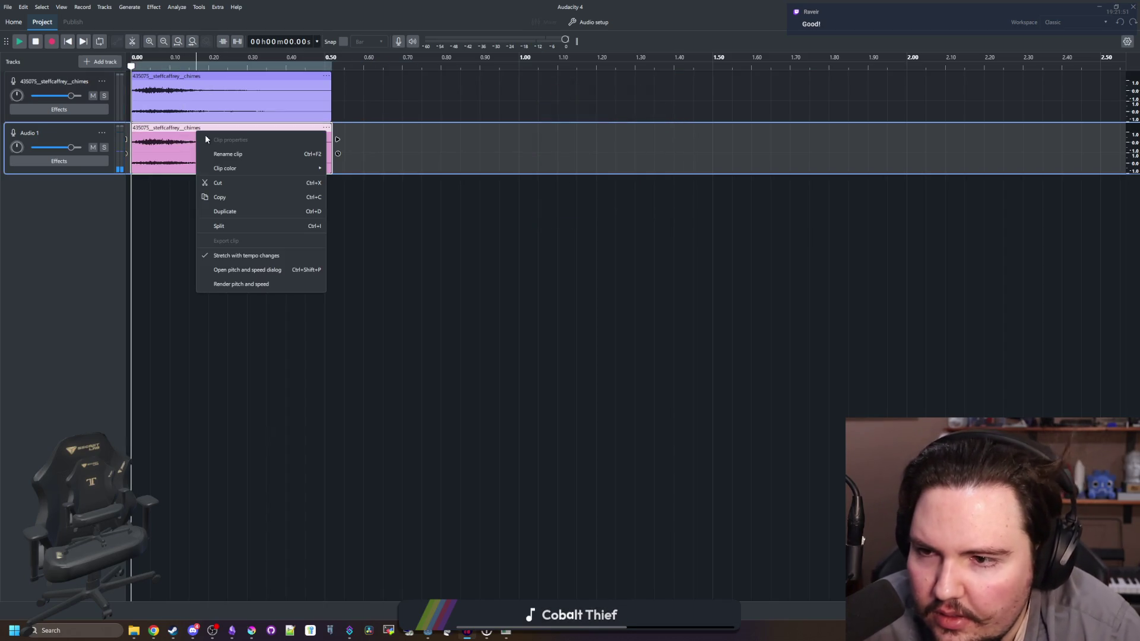
{"action": "left_click", "coordinate": [275, 284]}
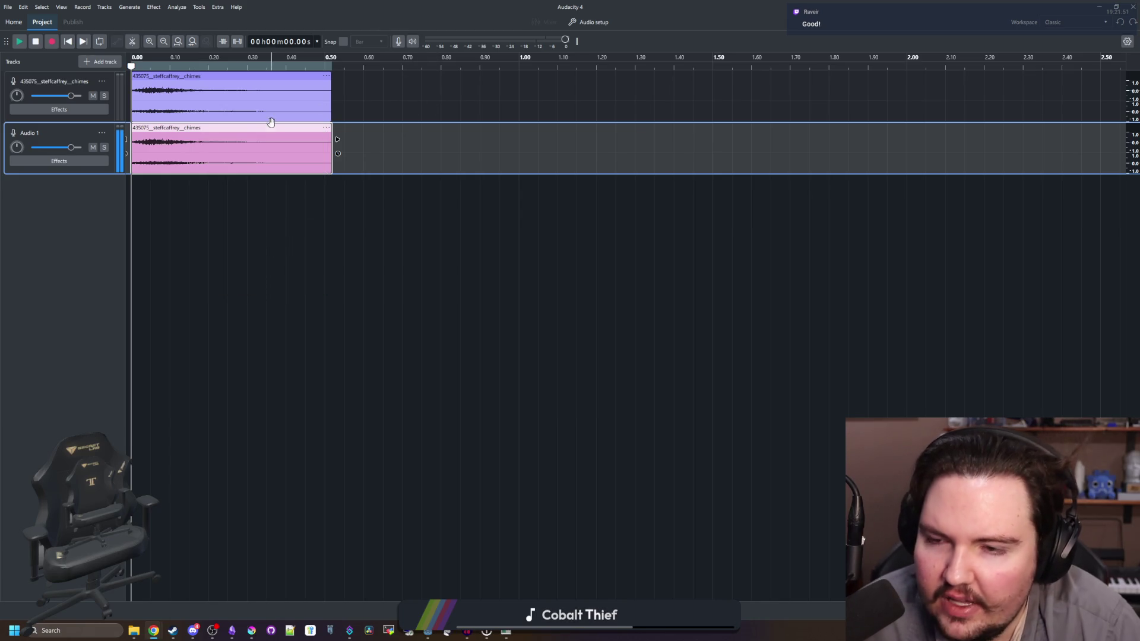
{"action": "right_click", "coordinate": [241, 129]}
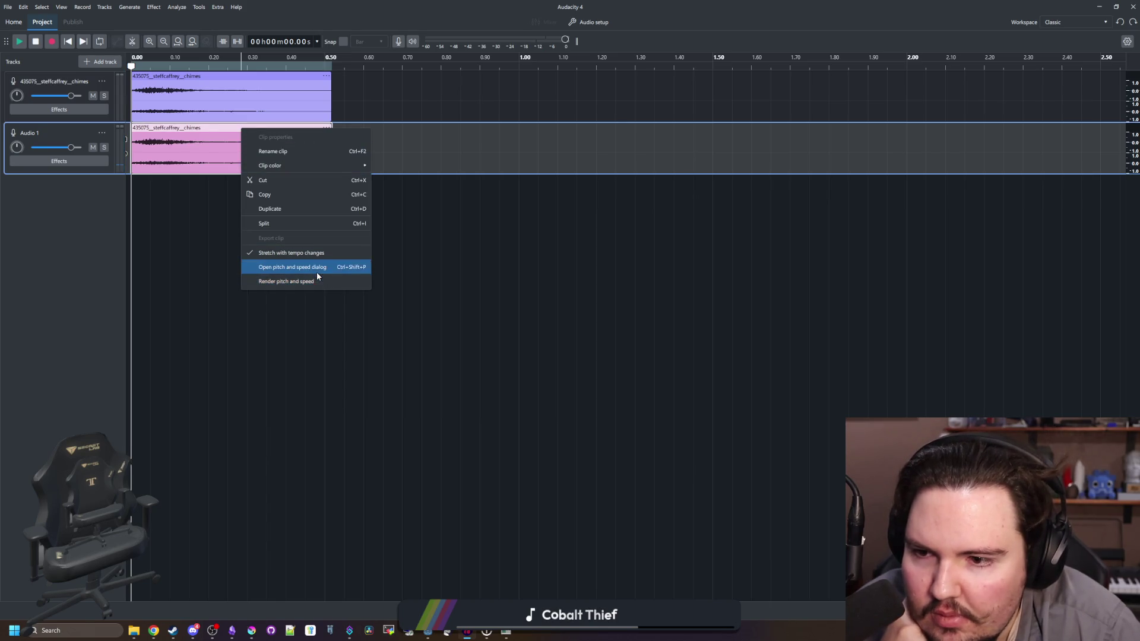
{"action": "left_click", "coordinate": [300, 267]}
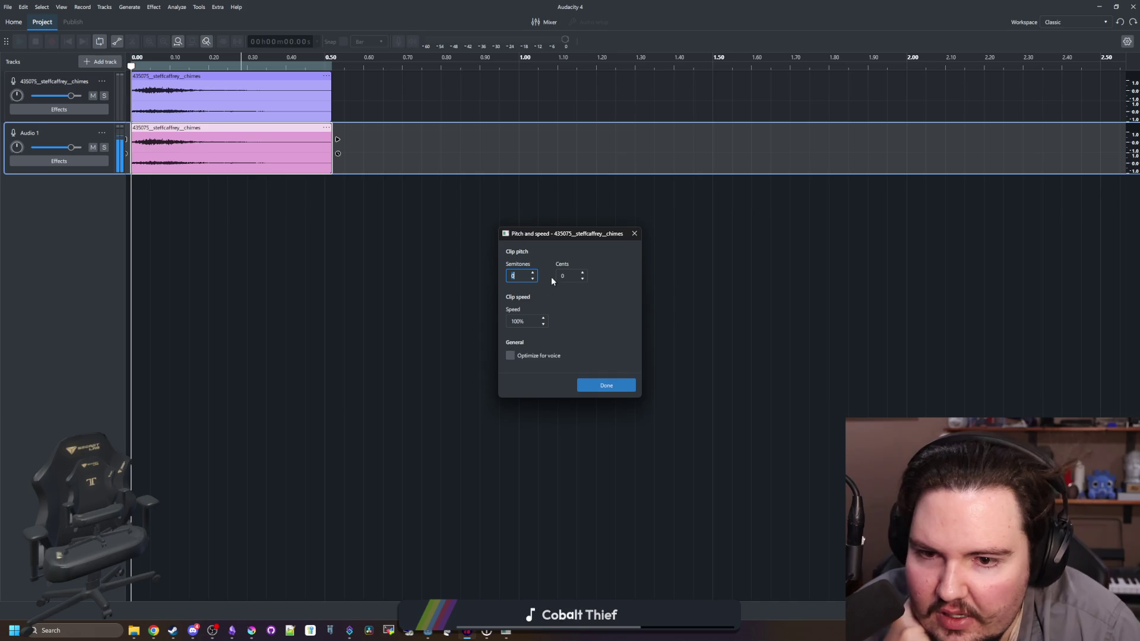
{"action": "left_click", "coordinate": [601, 383]}
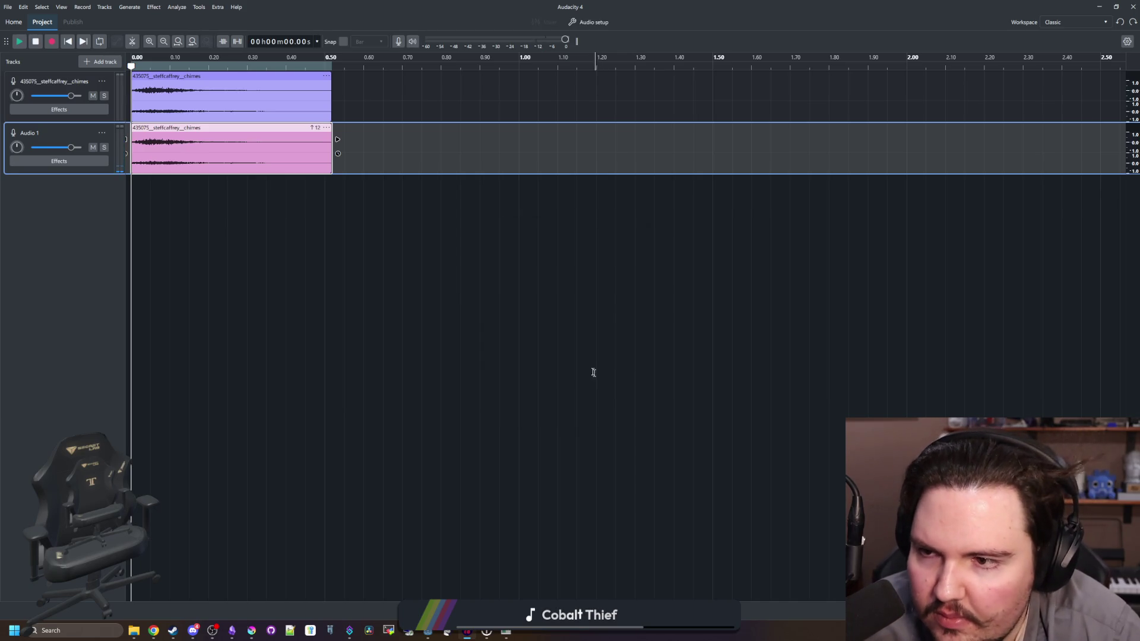
{"action": "key", "text": "space"}
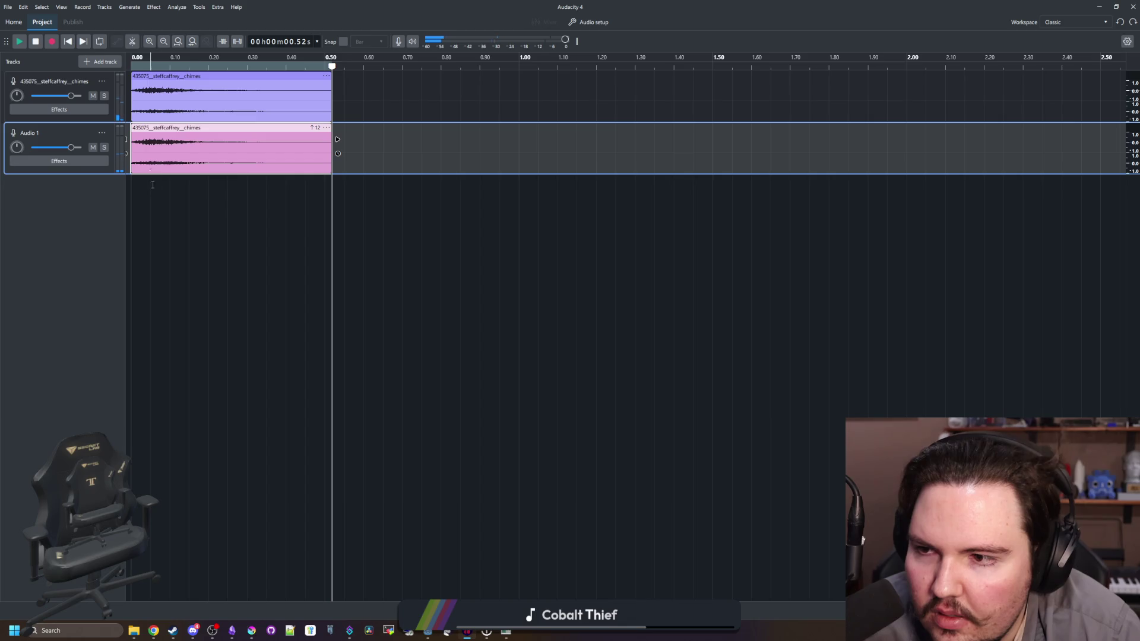
{"action": "left_click", "coordinate": [135, 198]}
Step: Set the copy's speed to 150% and play it
{"action": "right_click", "coordinate": [207, 128]}
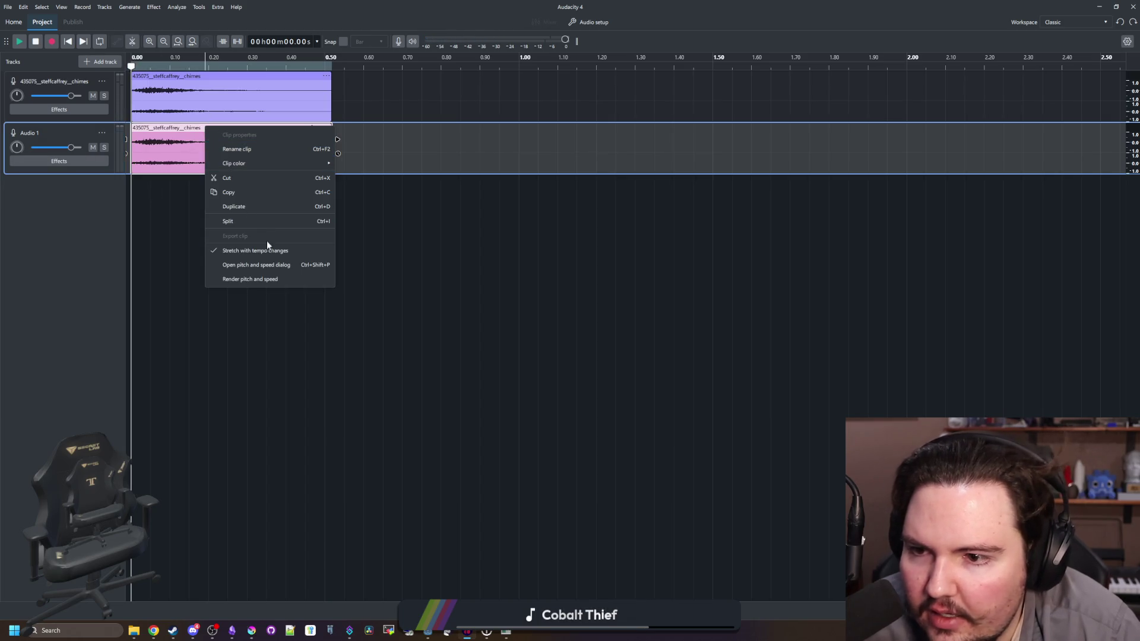
{"action": "left_click", "coordinate": [260, 264]}
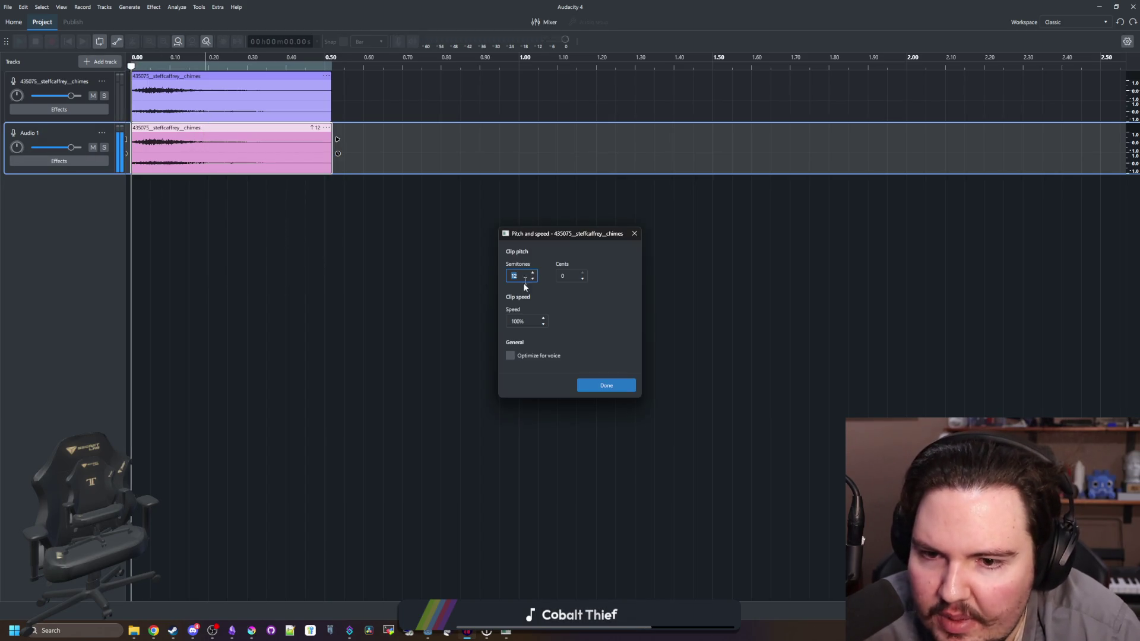
{"action": "left_click", "coordinate": [605, 387]}
{"action": "key", "text": "space"}
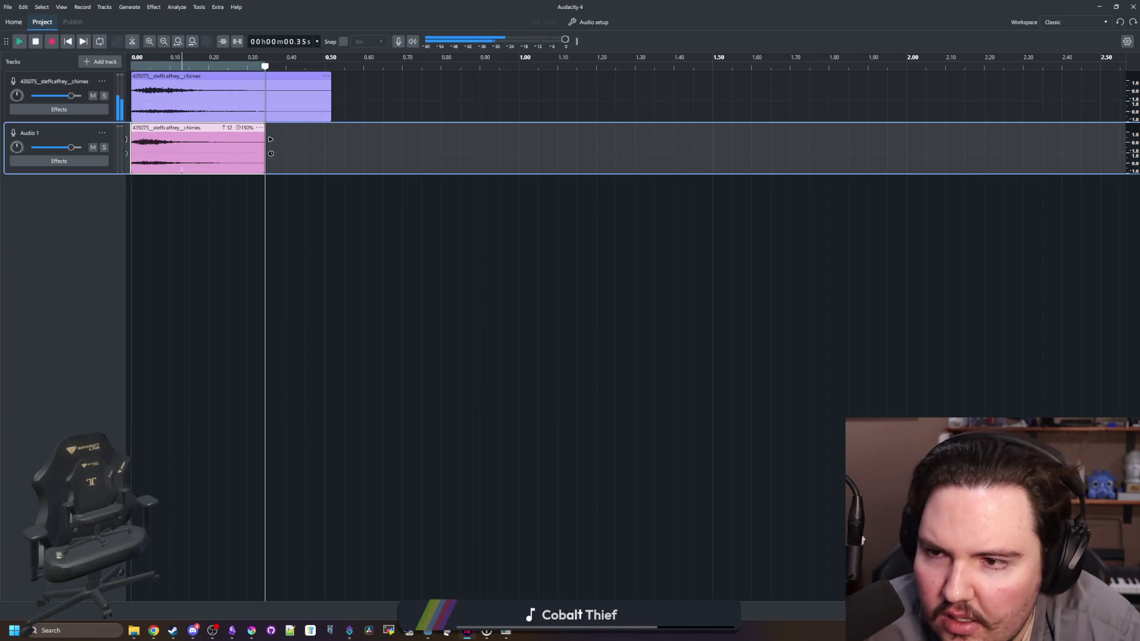
Step: Change the copy's speed to 200% and play it again
{"action": "right_click", "coordinate": [203, 134]}
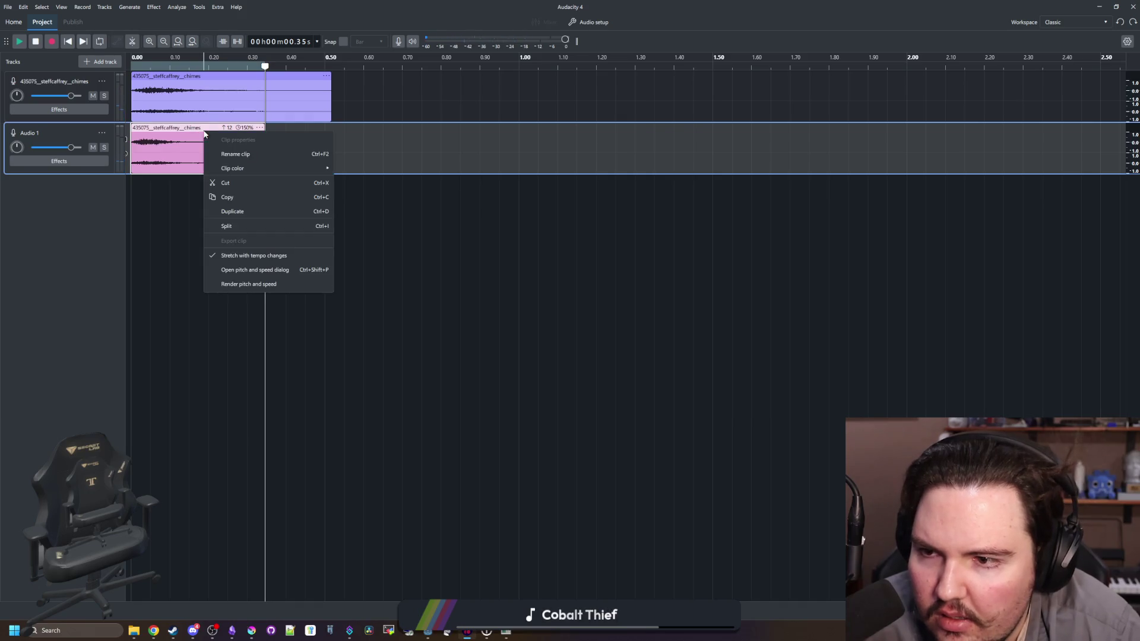
{"action": "left_click", "coordinate": [264, 270]}
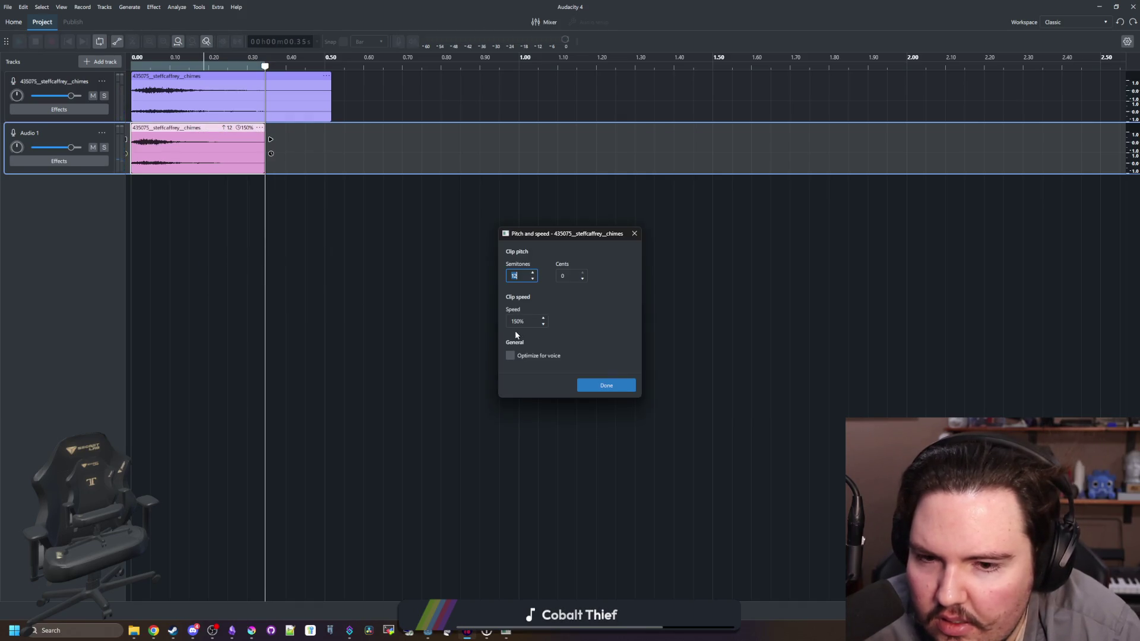
{"action": "type", "text": "0"}
{"action": "left_click", "coordinate": [595, 389]}
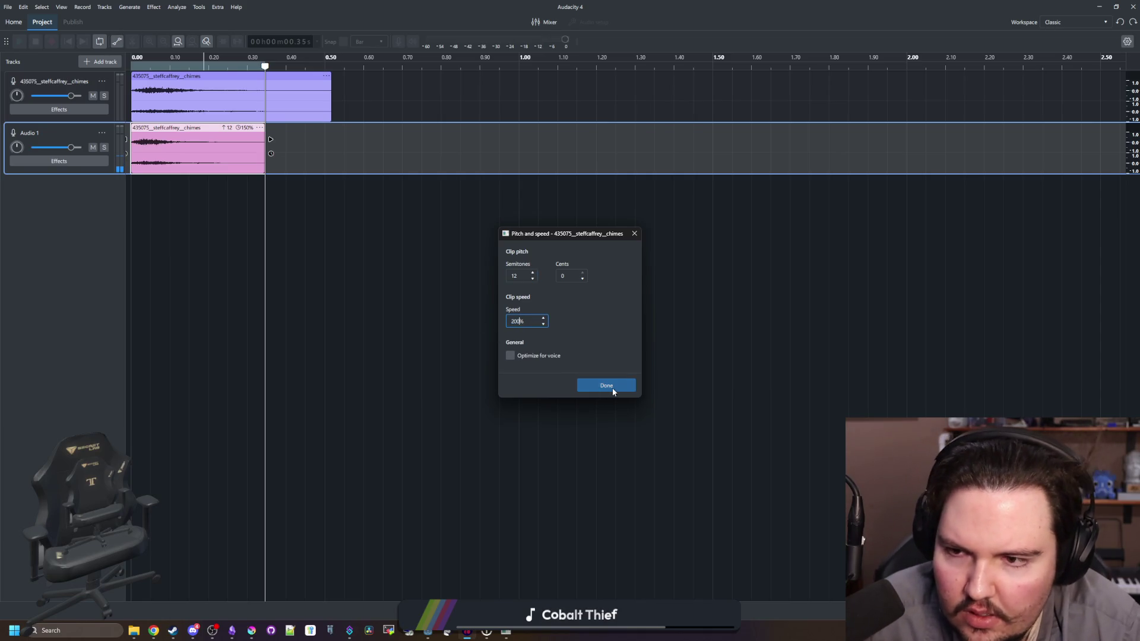
{"action": "key", "text": "space"}
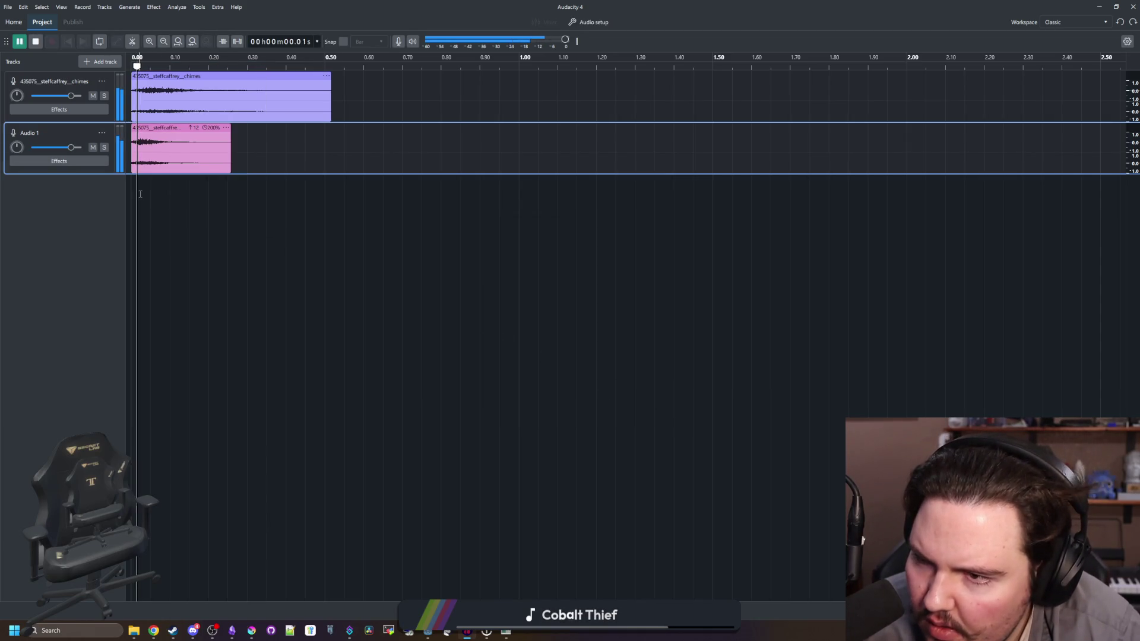
Step: Replay the layered chimes mix several times, then select Audio 1 from 0 to 0.52 s
{"action": "key", "text": "space"}
{"action": "key", "text": "space"}
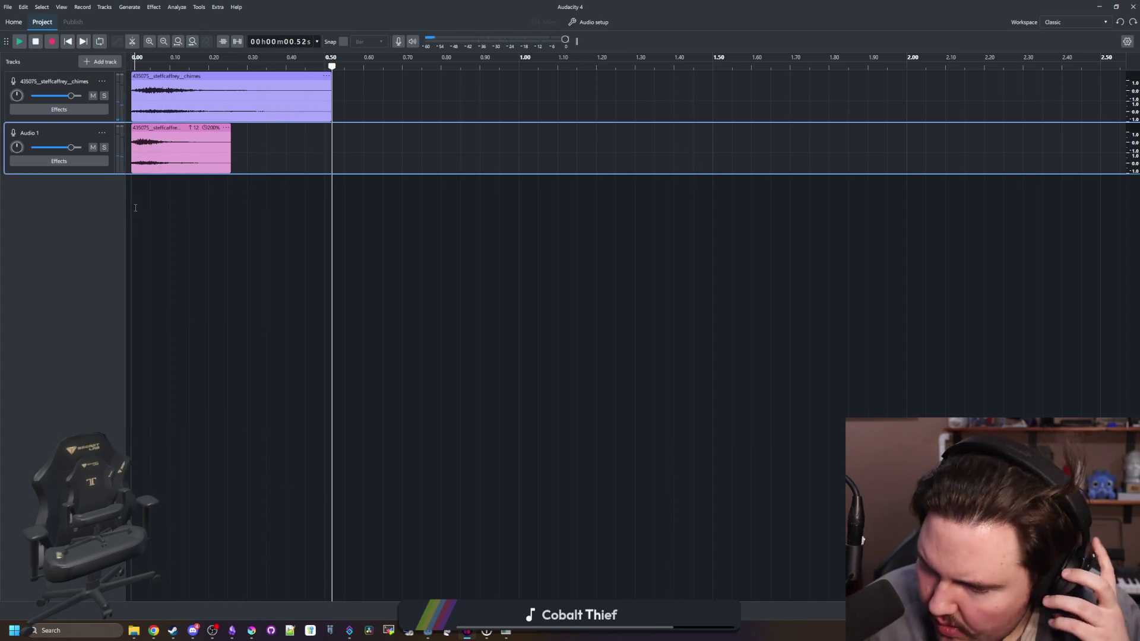
{"action": "key", "text": "space"}
{"action": "key", "text": "space"}
{"action": "key", "text": "space"}
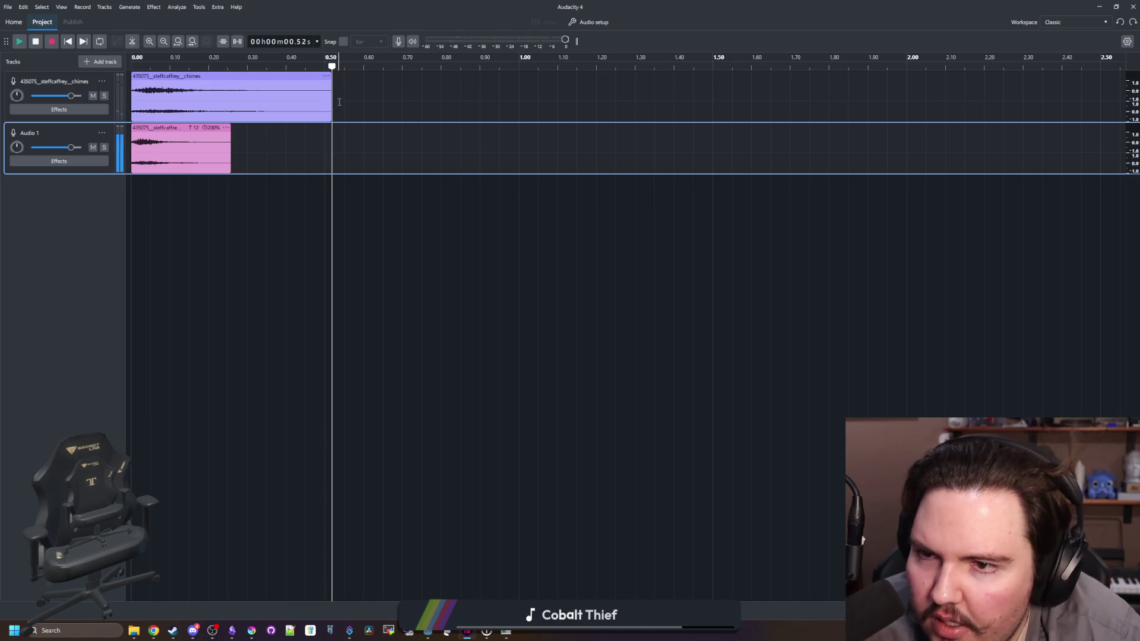
{"action": "key", "text": "space"}
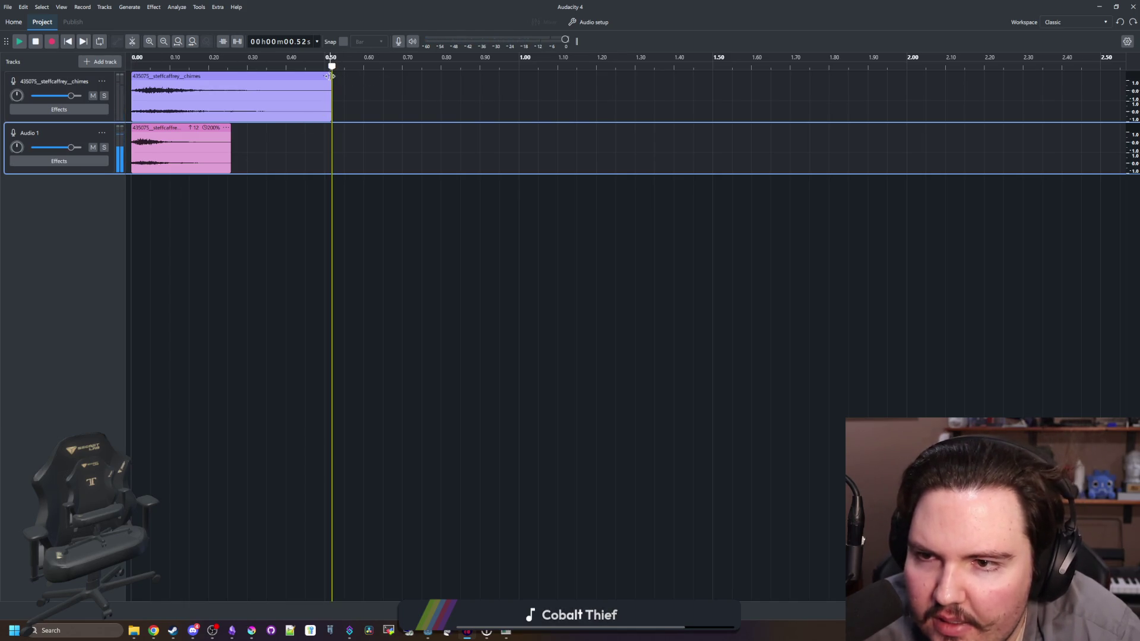
{"action": "left_click", "coordinate": [374, 87]}
{"action": "key", "text": "space"}
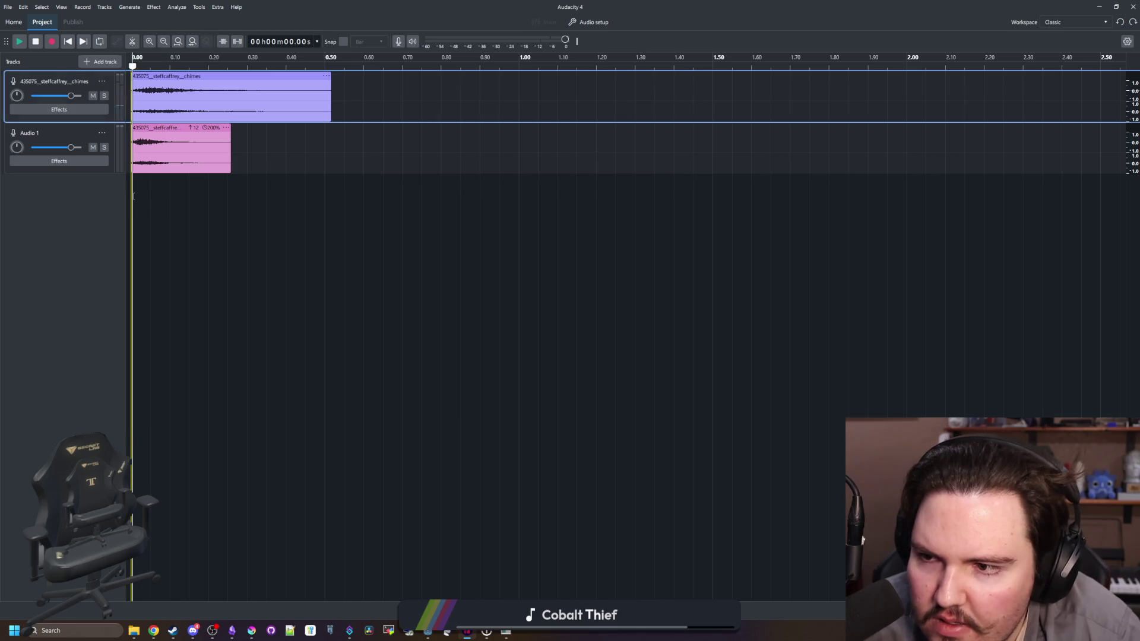
{"action": "key", "text": "space"}
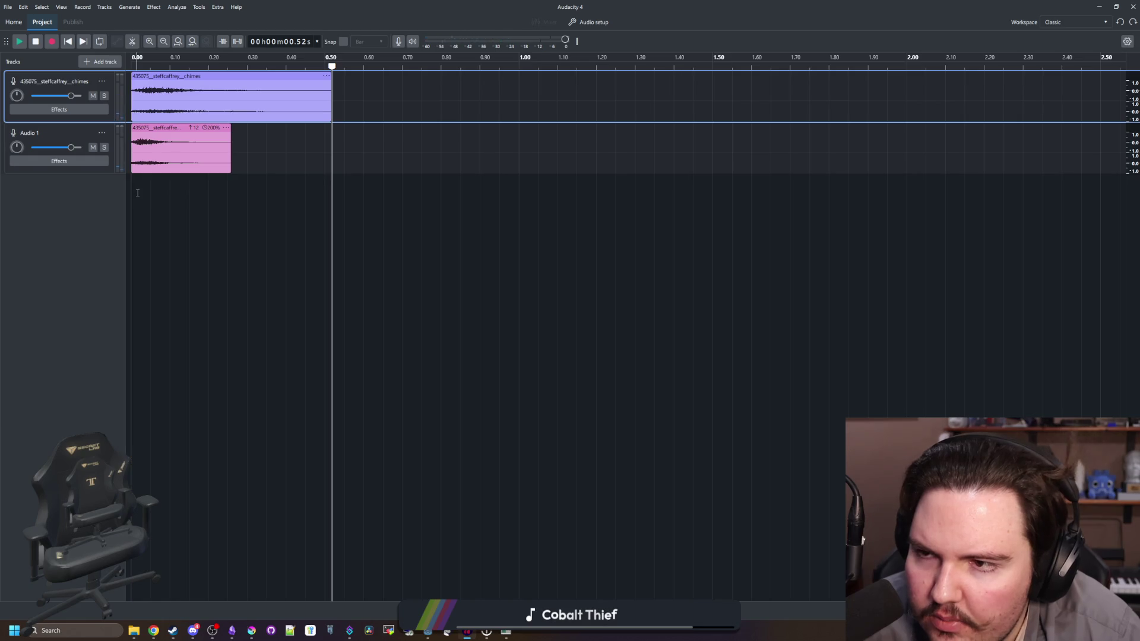
{"action": "key", "text": "space"}
{"action": "left_click", "coordinate": [284, 218]}
{"action": "left_click_drag", "start_coordinate": [335, 171], "coordinate": [97, 179]}
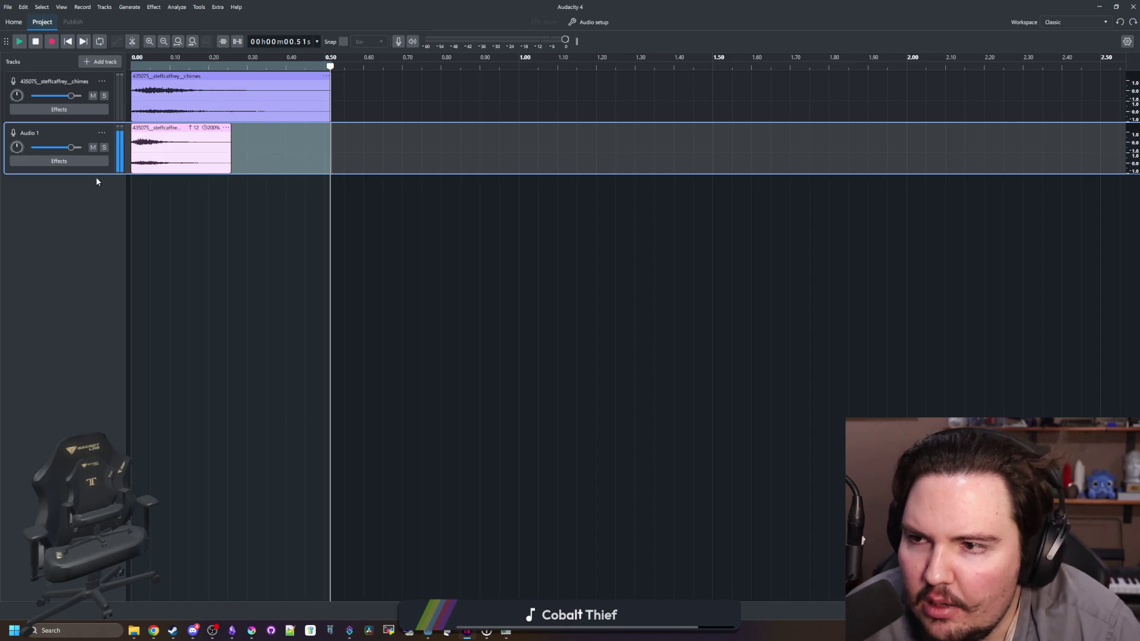
Step: Start saving the project under a new name, then dismiss the save-location prompt
{"action": "left_click", "coordinate": [5, 8]}
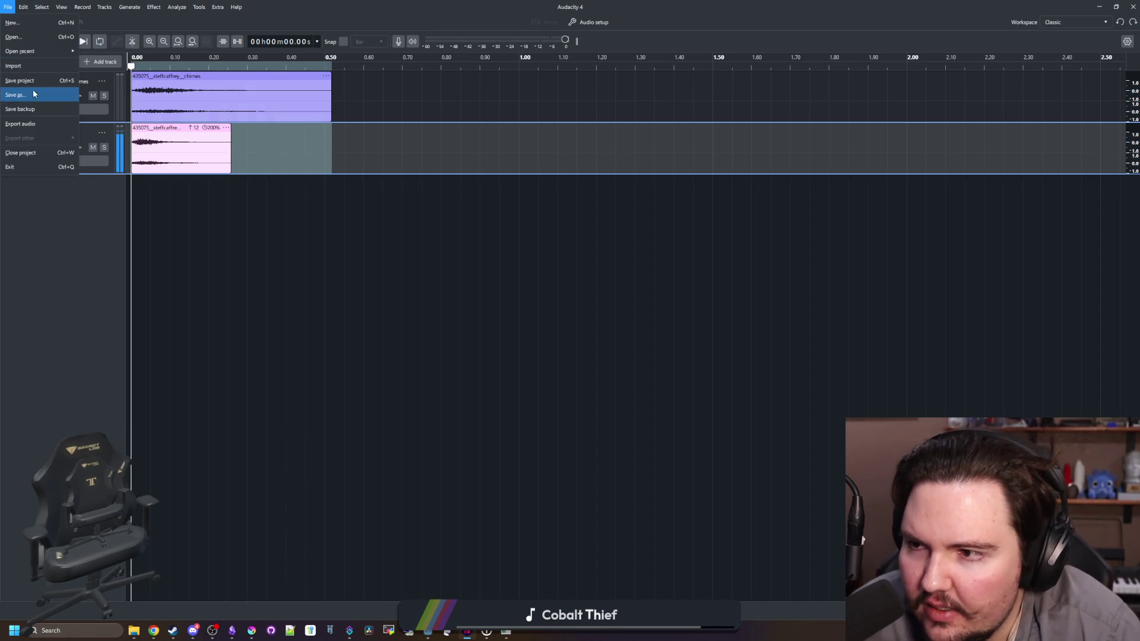
{"action": "left_click", "coordinate": [35, 98]}
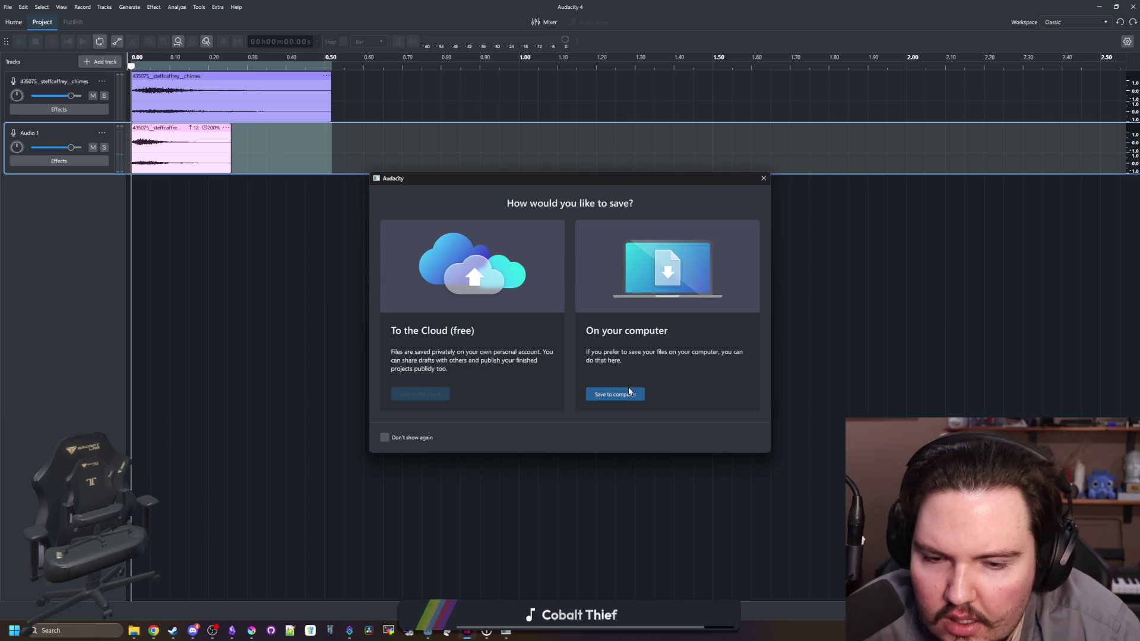
{"action": "left_click", "coordinate": [764, 179]}
Step: In Export audio, replace the Untitled file name with ui_sparkle, then go to Godot
{"action": "left_click", "coordinate": [11, 8]}
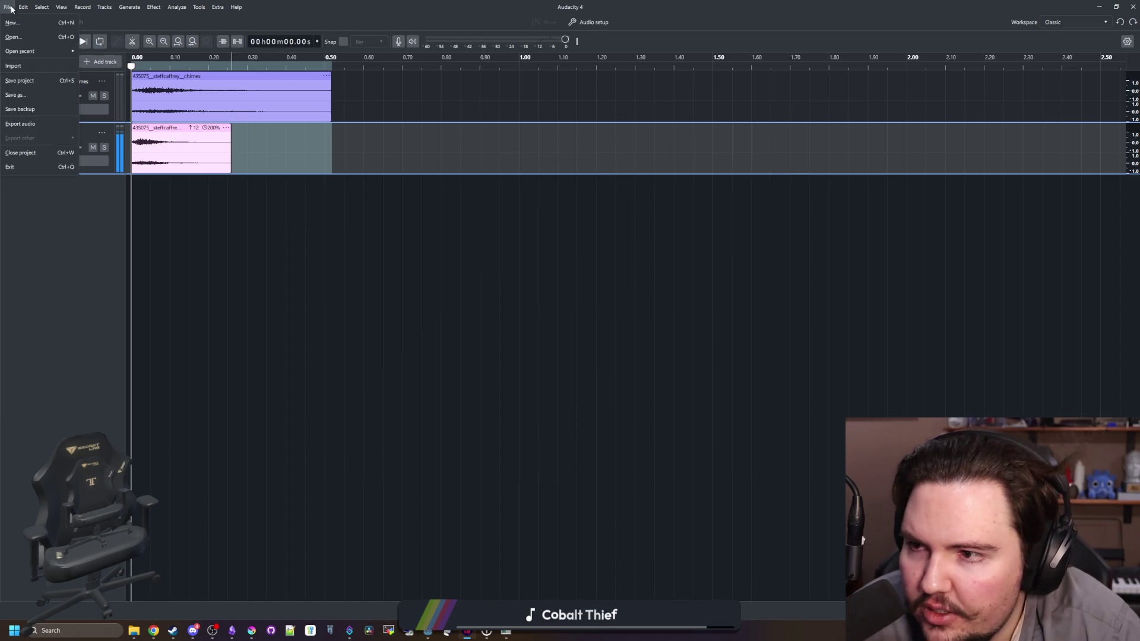
{"action": "left_click", "coordinate": [48, 123]}
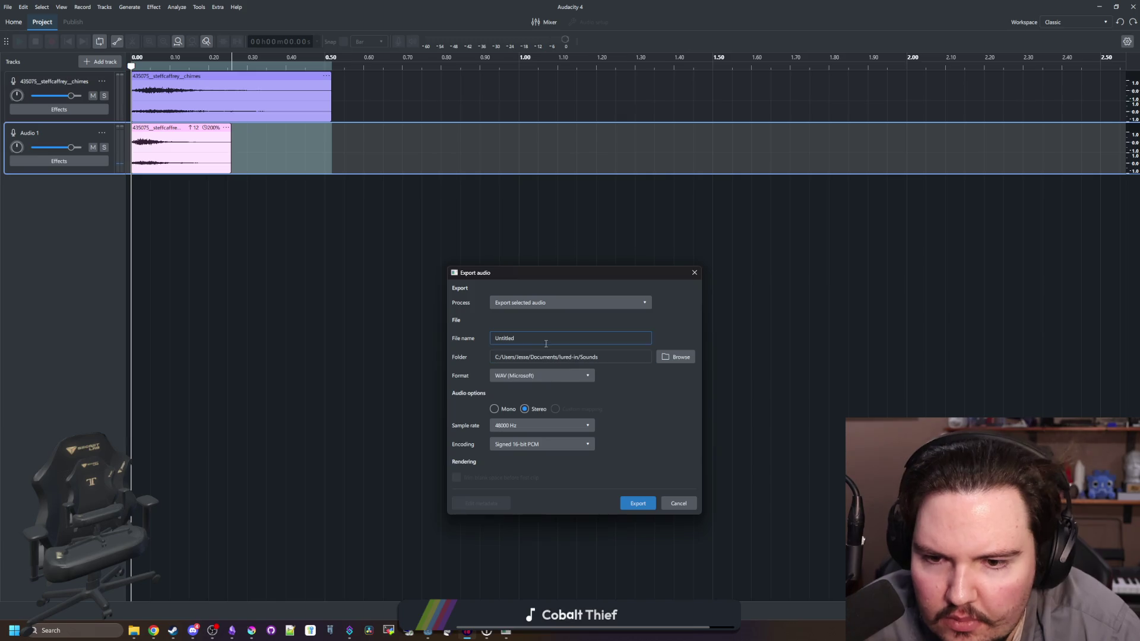
{"action": "double_click", "coordinate": [504, 338]}
{"action": "type", "text": "ui"}
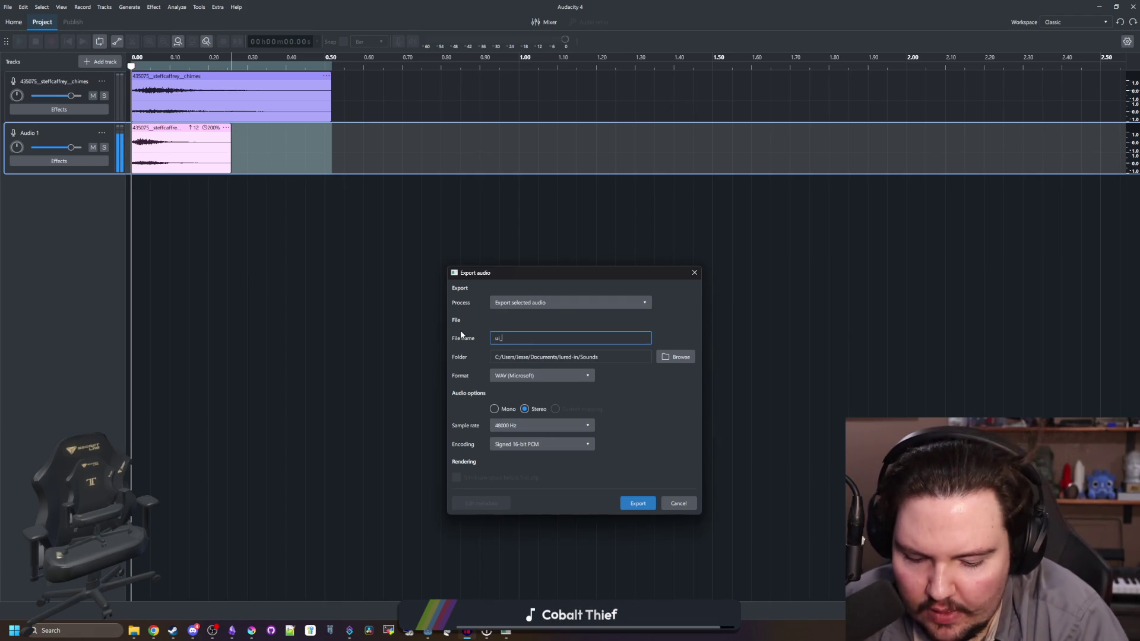
{"action": "type", "text": "sparkel"}
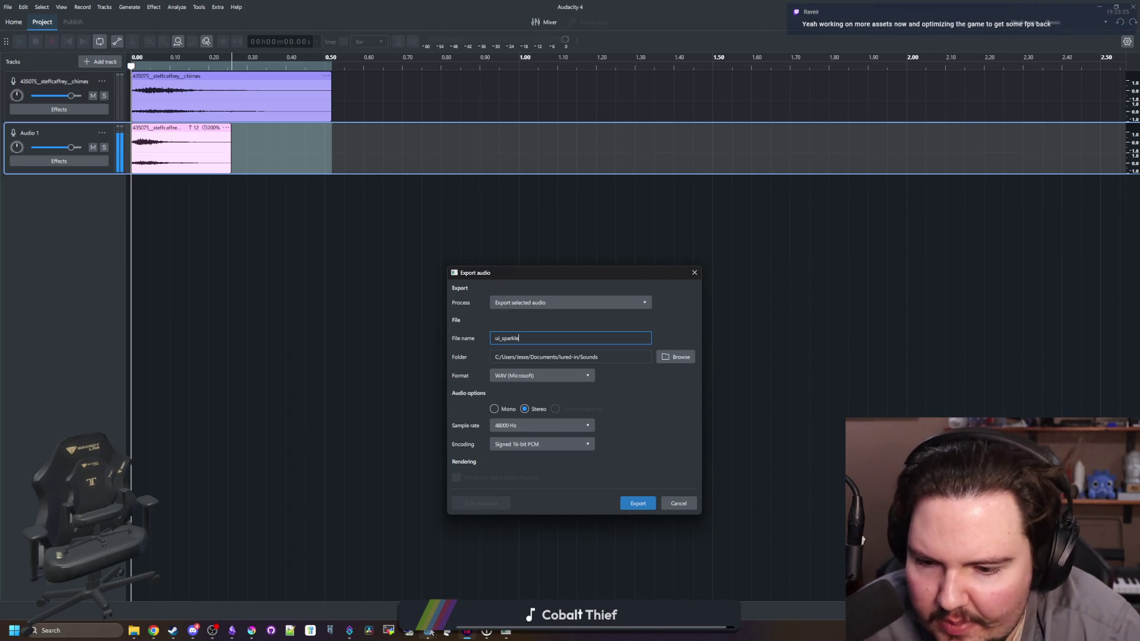
{"action": "mouse_move", "coordinate": [429, 632]}
{"action": "left_click", "coordinate": [493, 587]}
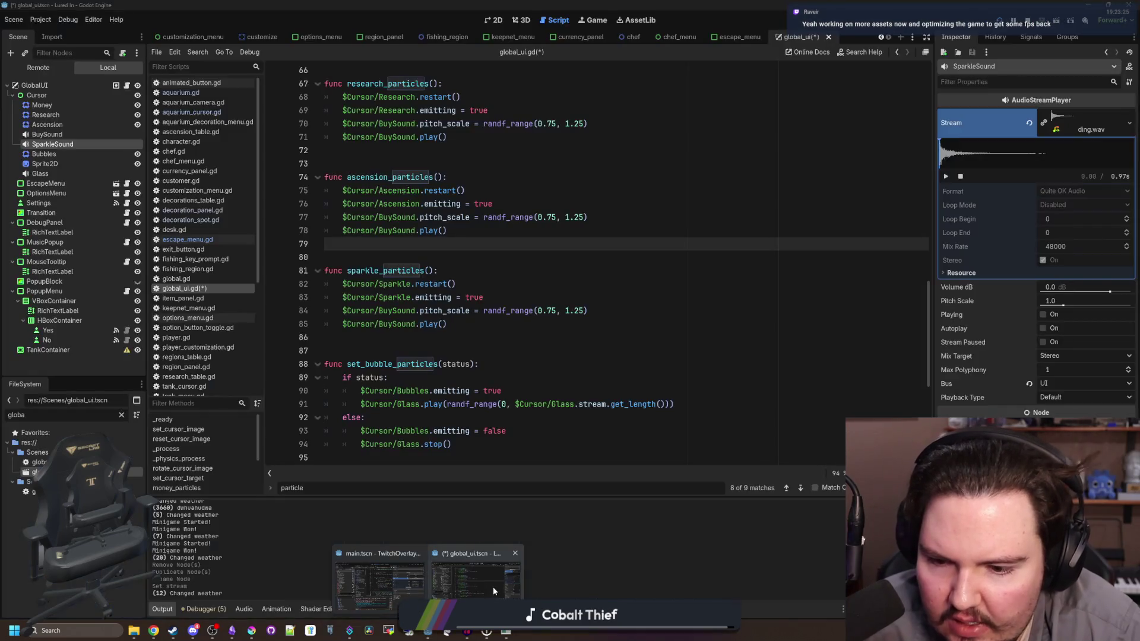
Step: Filter FileSystem for 'sparkle', preview success_sparkle.ogg, then return to Audacity
{"action": "left_click", "coordinate": [121, 415]}
{"action": "type", "text": "sparkle"}
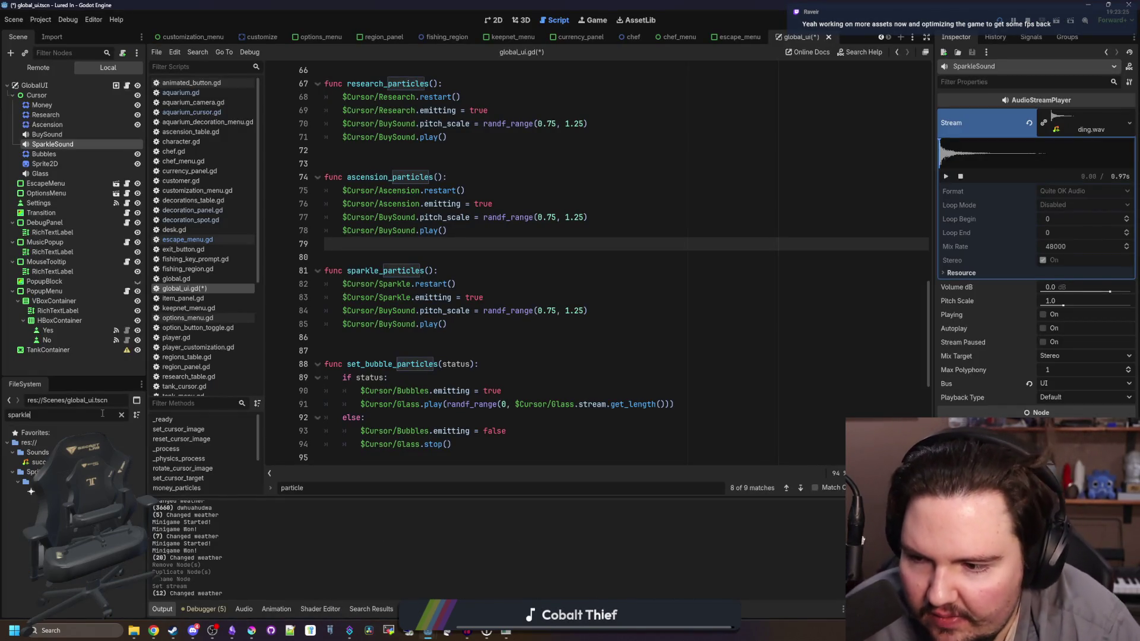
{"action": "double_click", "coordinate": [38, 462]}
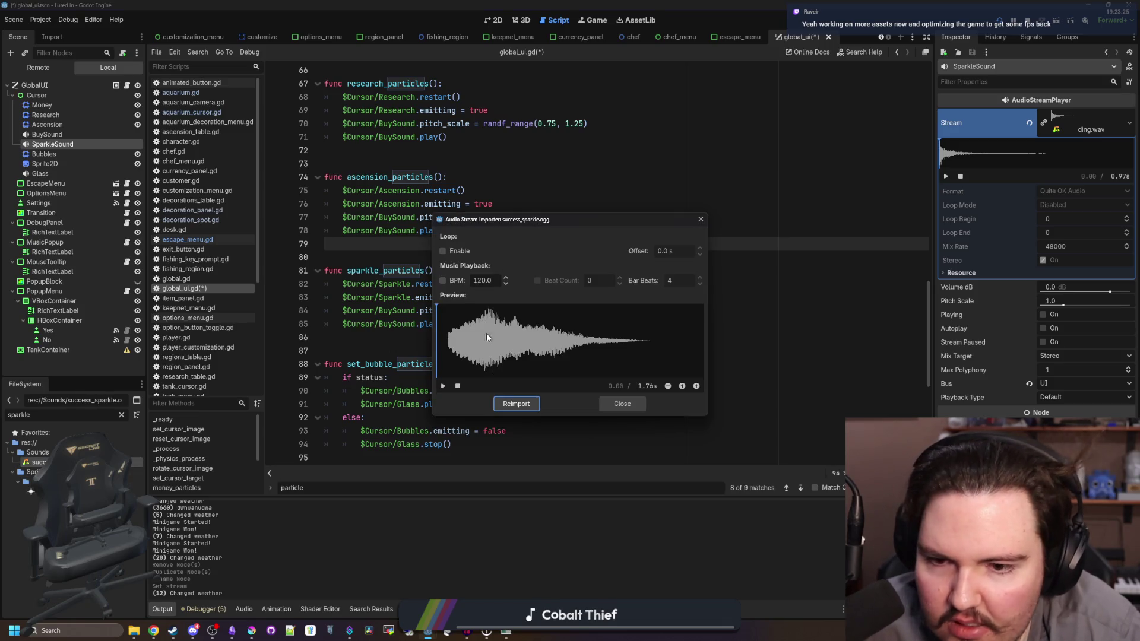
{"action": "left_click", "coordinate": [446, 386]}
{"action": "left_click", "coordinate": [623, 403]}
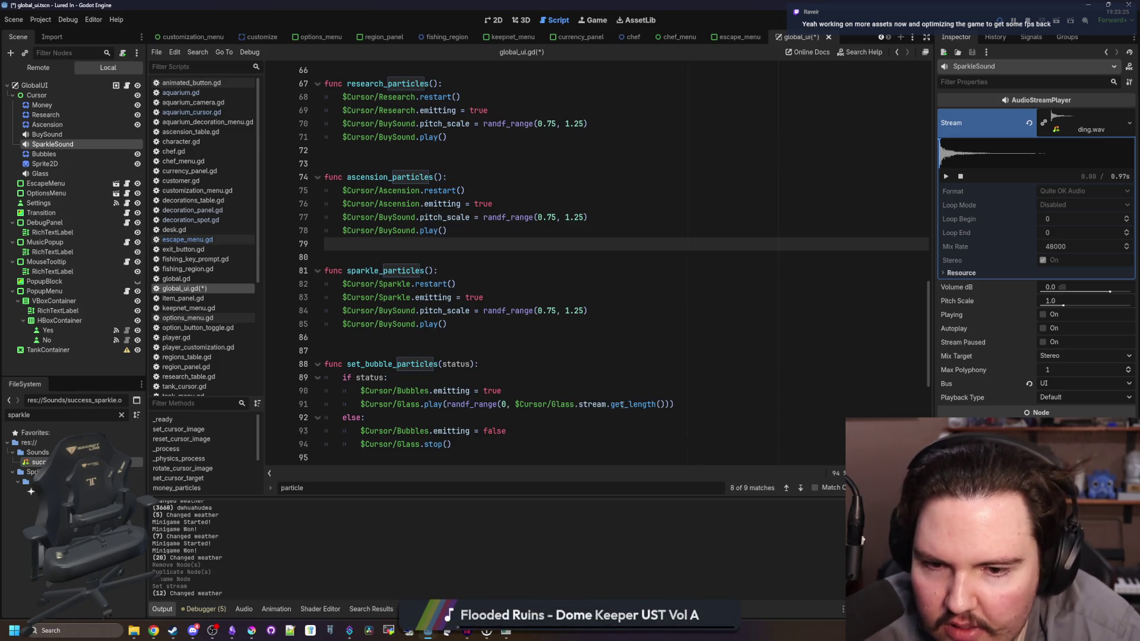
{"action": "key", "text": "alt+Tab"}
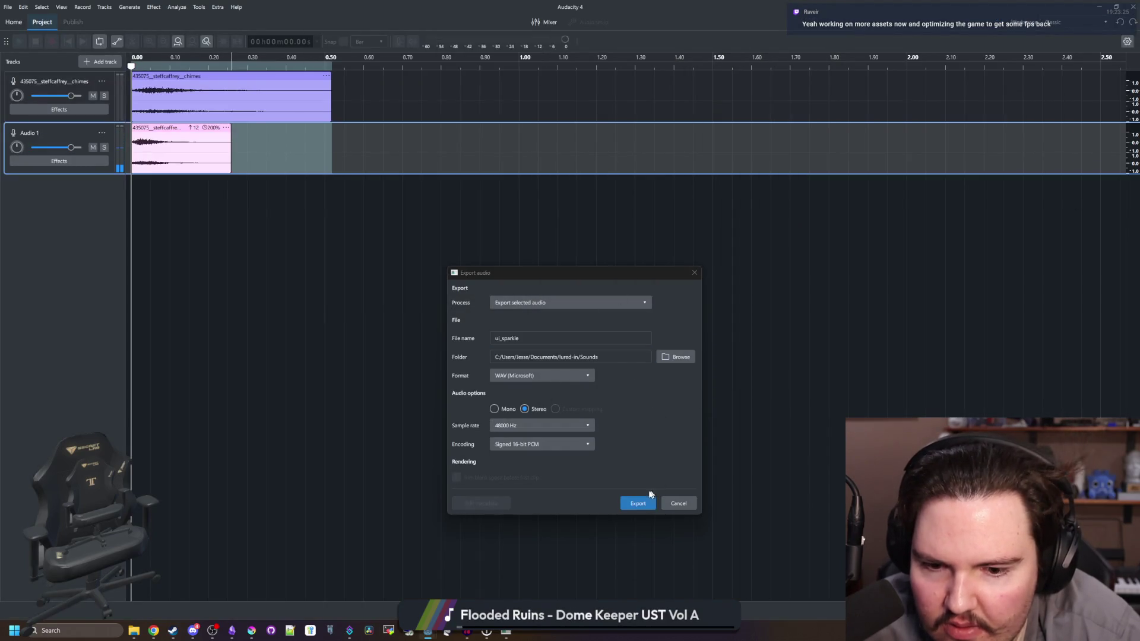
Step: Export the selection as ui_sparkle.wav and switch back to Godot
{"action": "left_click", "coordinate": [644, 500]}
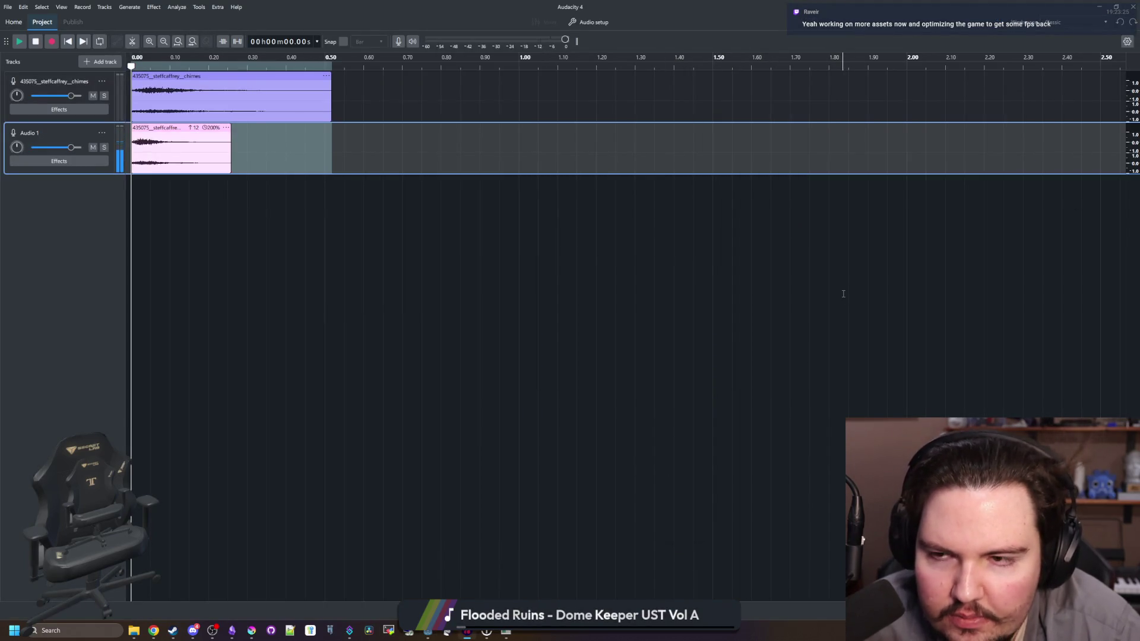
{"action": "key", "text": "alt+Tab"}
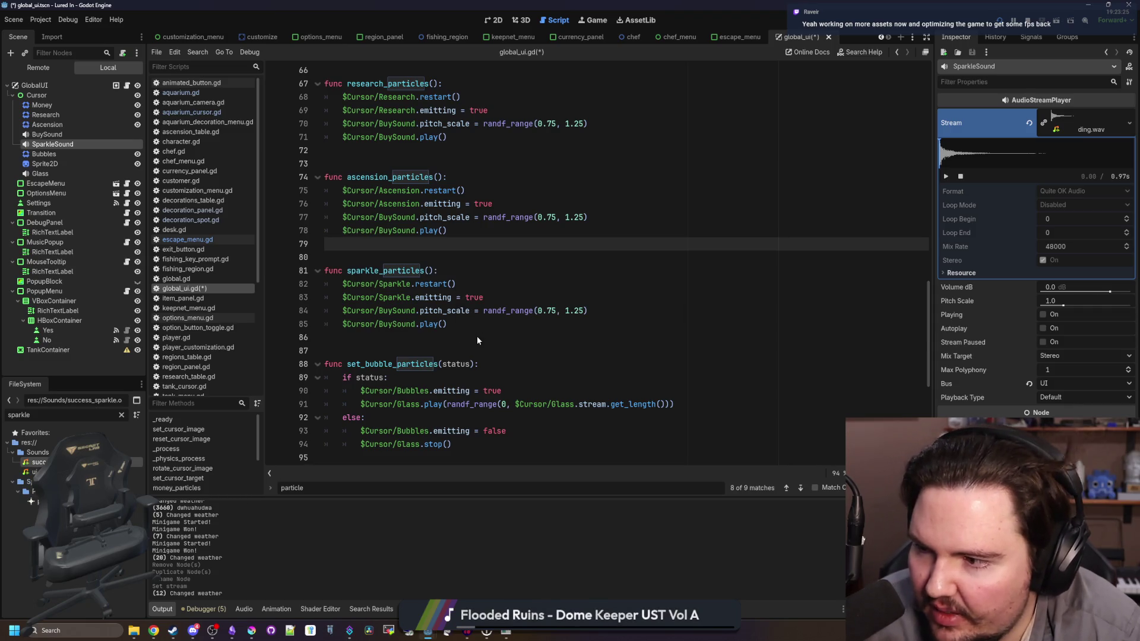
Step: Reselect the SparkleSound node in the scene tree and save the scene and script
{"action": "left_click", "coordinate": [442, 335]}
{"action": "key", "text": "ctrl+s"}
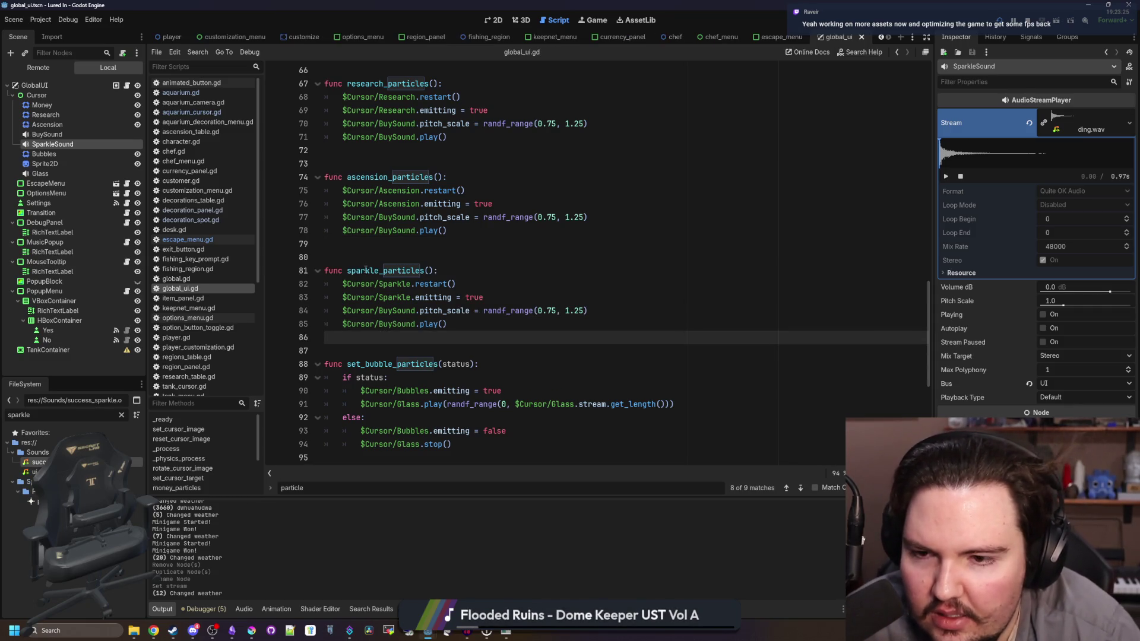
{"action": "left_click", "coordinate": [397, 258]}
{"action": "key", "text": "ctrl+s"}
{"action": "key", "text": "ctrl+s"}
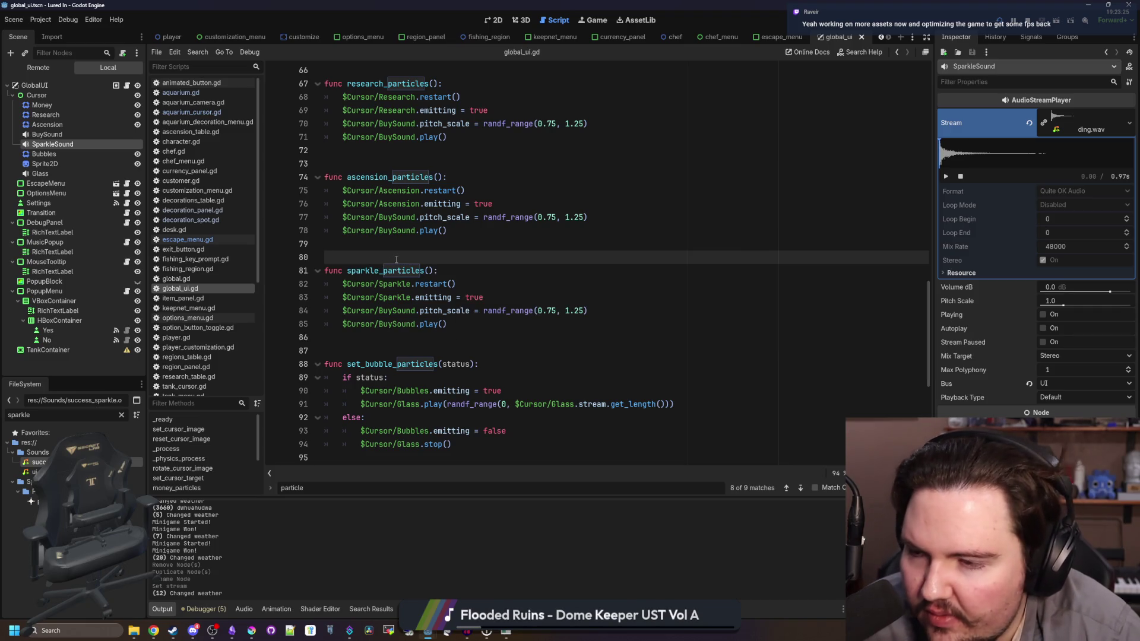
{"action": "left_click", "coordinate": [51, 163]}
{"action": "left_click", "coordinate": [55, 145]}
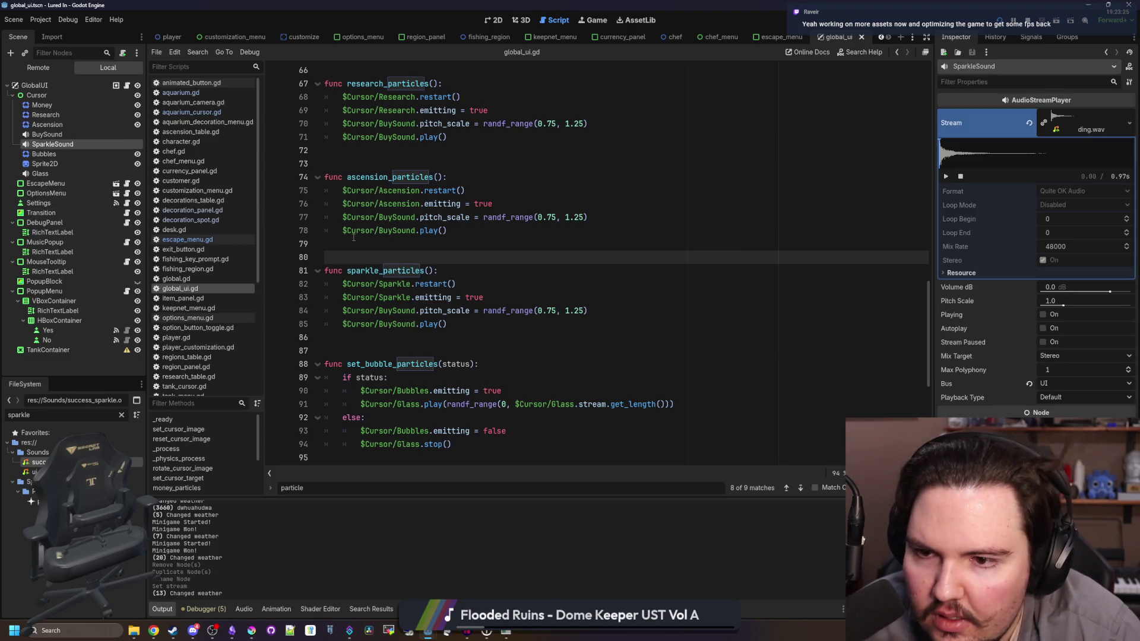
{"action": "left_click", "coordinate": [353, 239]}
{"action": "left_click", "coordinate": [47, 155]}
{"action": "left_click", "coordinate": [66, 146]}
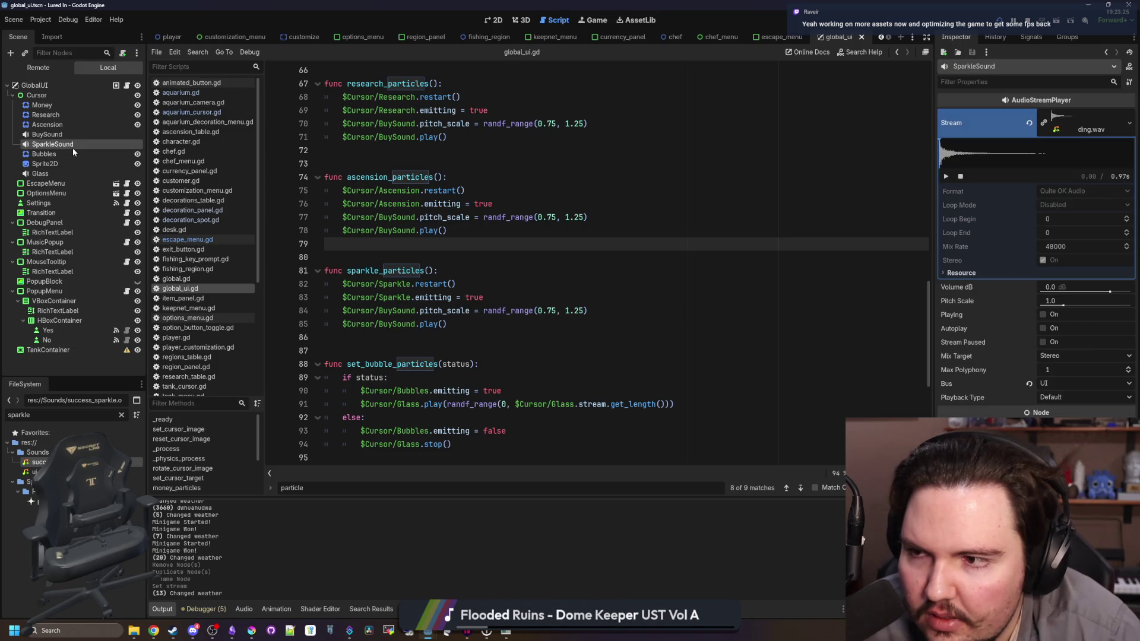
{"action": "left_click", "coordinate": [382, 252]}
{"action": "key", "text": "ctrl+s"}
{"action": "left_click", "coordinate": [44, 154]}
{"action": "left_click", "coordinate": [51, 146]}
{"action": "key", "text": "ctrl+s"}
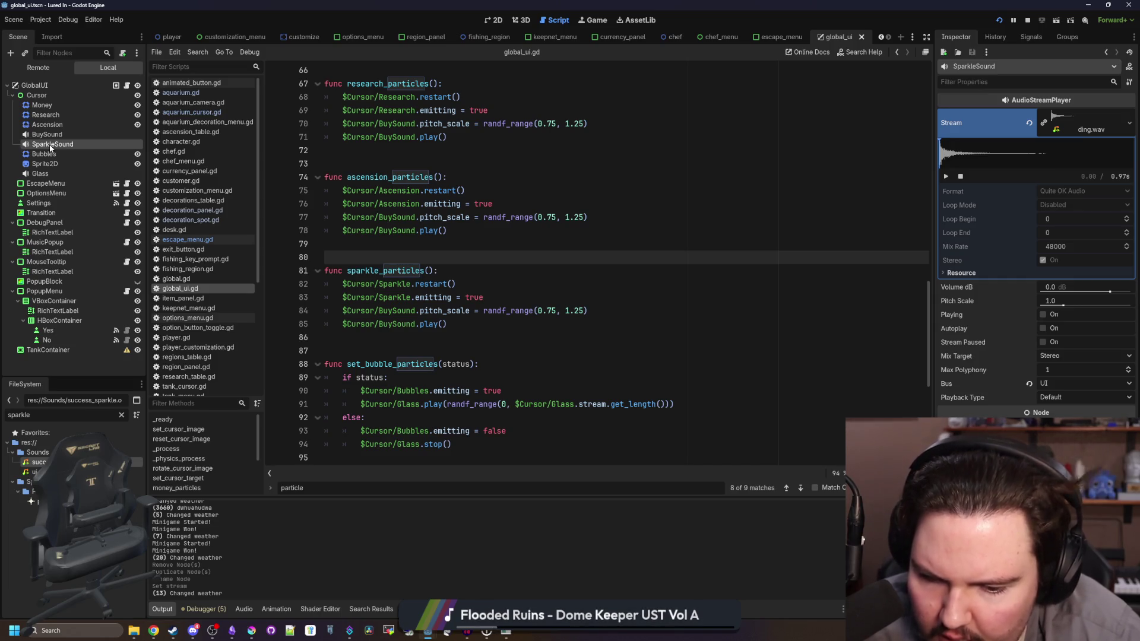
Step: Quick-load ui_sparkle.wav as SparkleSound's stream, preview it, and save
{"action": "left_click", "coordinate": [1081, 122]}
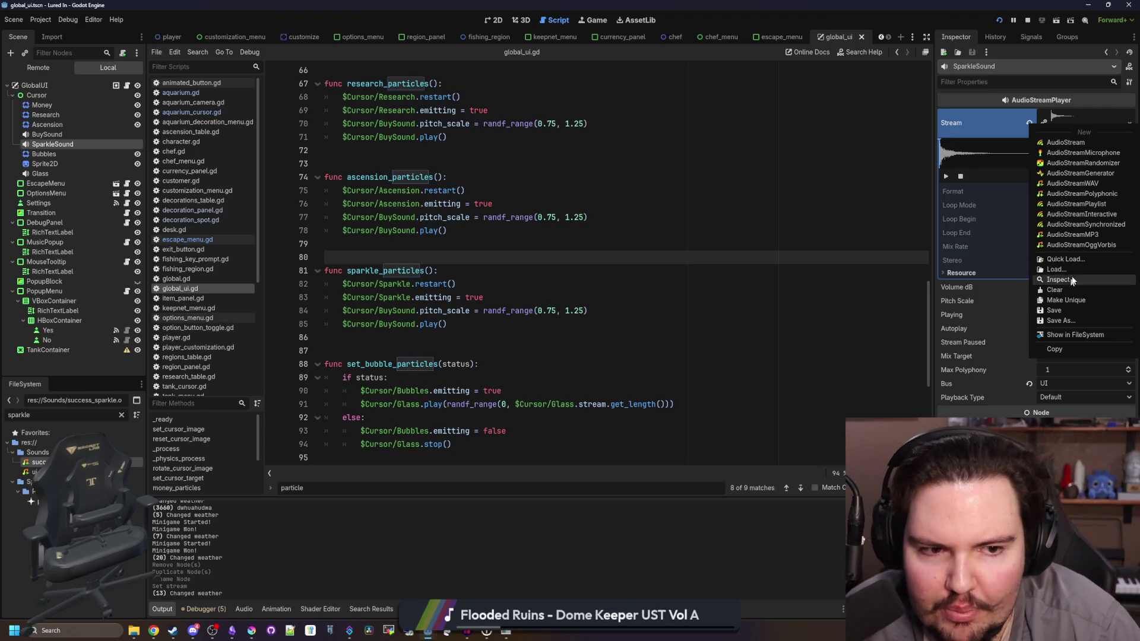
{"action": "left_click", "coordinate": [1085, 254]}
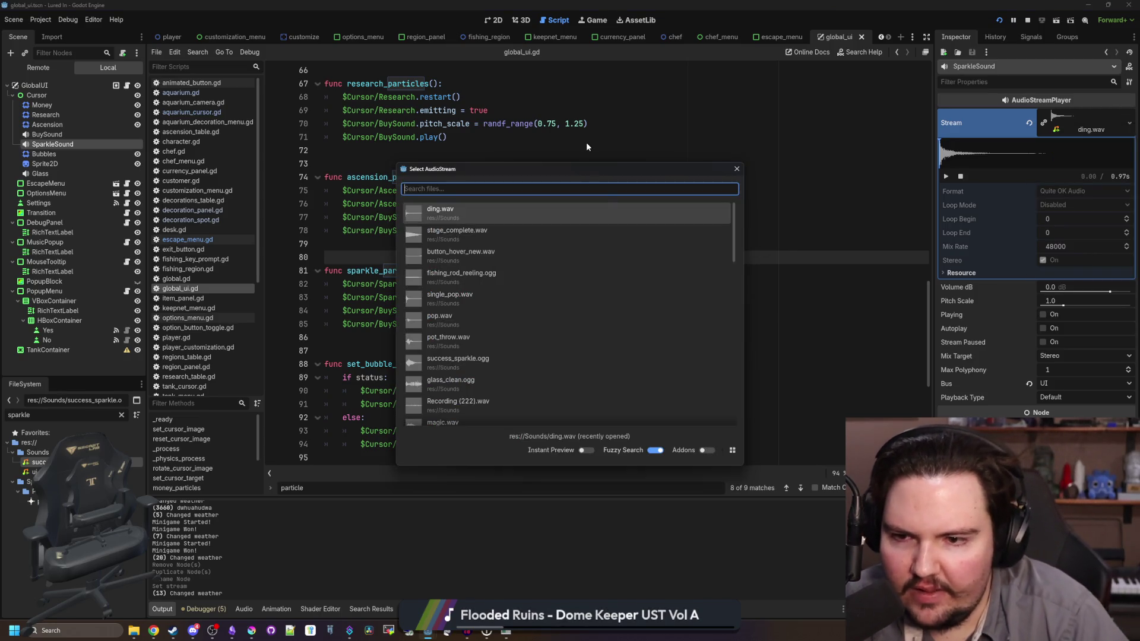
{"action": "type", "text": "sparkle"}
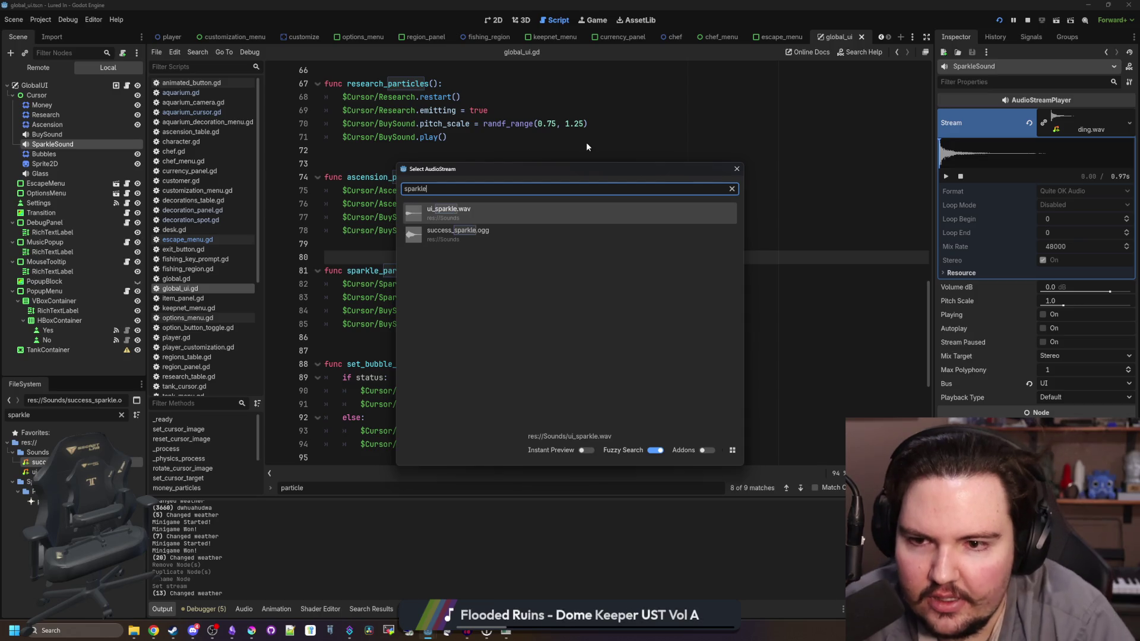
{"action": "left_click", "coordinate": [473, 205]}
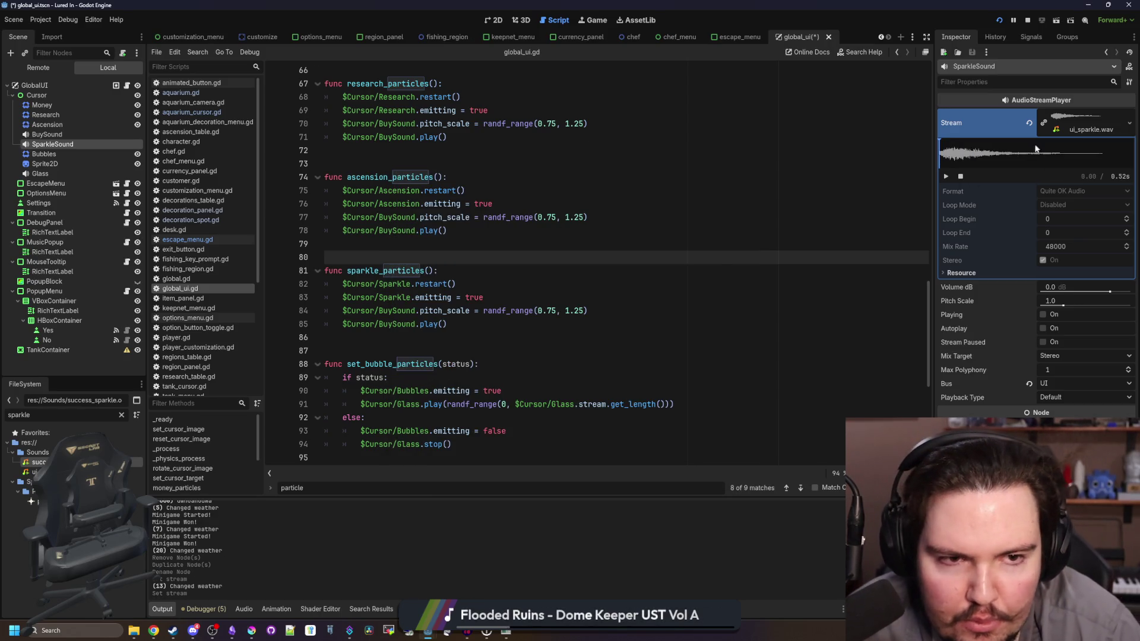
{"action": "left_click", "coordinate": [948, 177]}
{"action": "left_click", "coordinate": [949, 177]}
{"action": "key", "text": "ctrl+s"}
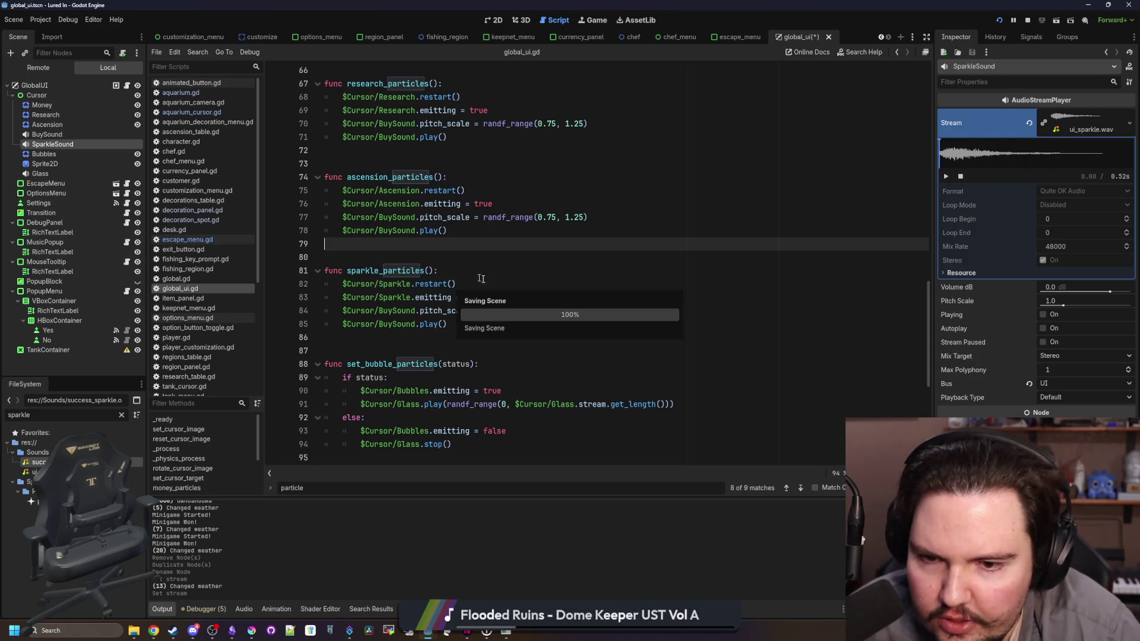
Step: Drag in SparkleSound and paste its name over BuySound on lines 84 and 85
{"action": "left_click", "coordinate": [469, 285]}
{"action": "mouse_move", "coordinate": [70, 149]}
{"action": "left_mouse_down"}
{"action": "mouse_move", "coordinate": [473, 352]}
{"action": "mouse_move", "coordinate": [400, 337]}
{"action": "left_mouse_up"}
{"action": "double_click", "coordinate": [408, 337]}
{"action": "key", "text": "ctrl+x"}
{"action": "double_click", "coordinate": [397, 311]}
{"action": "key", "text": "ctrl+v"}
{"action": "double_click", "coordinate": [397, 325]}
{"action": "key", "text": "ctrl+v"}
Step: Delete the leftover node path on line 86 and save the script
{"action": "left_click", "coordinate": [389, 337]}
{"action": "key", "text": "shift+Home"}
{"action": "key", "text": "BackSpace"}
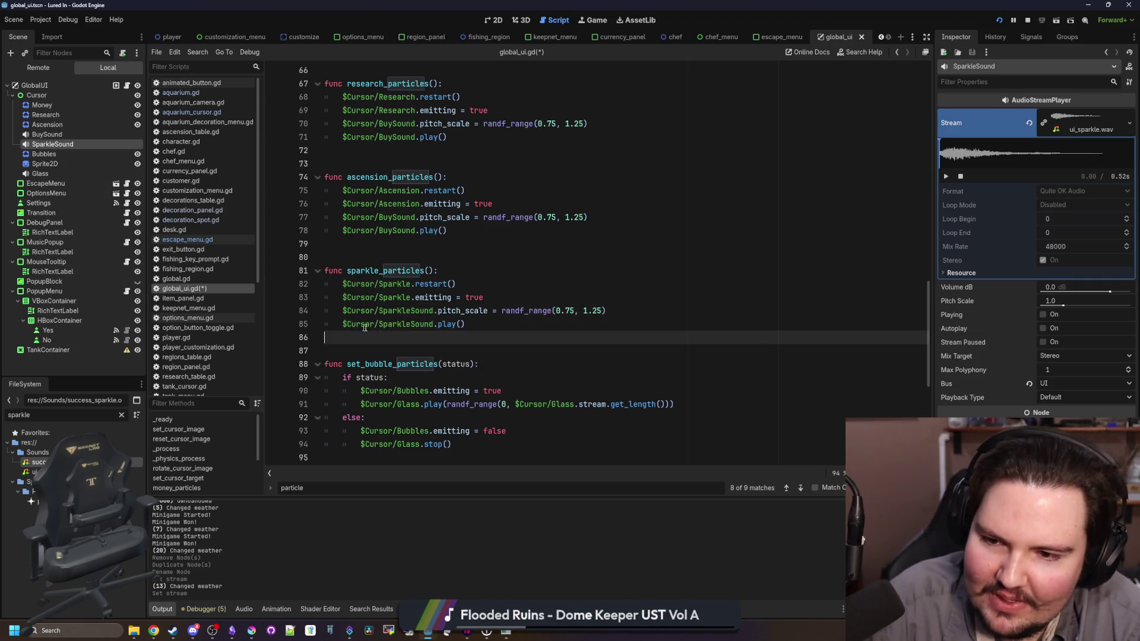
{"action": "left_click", "coordinate": [332, 243]}
{"action": "key", "text": "ctrl+s"}
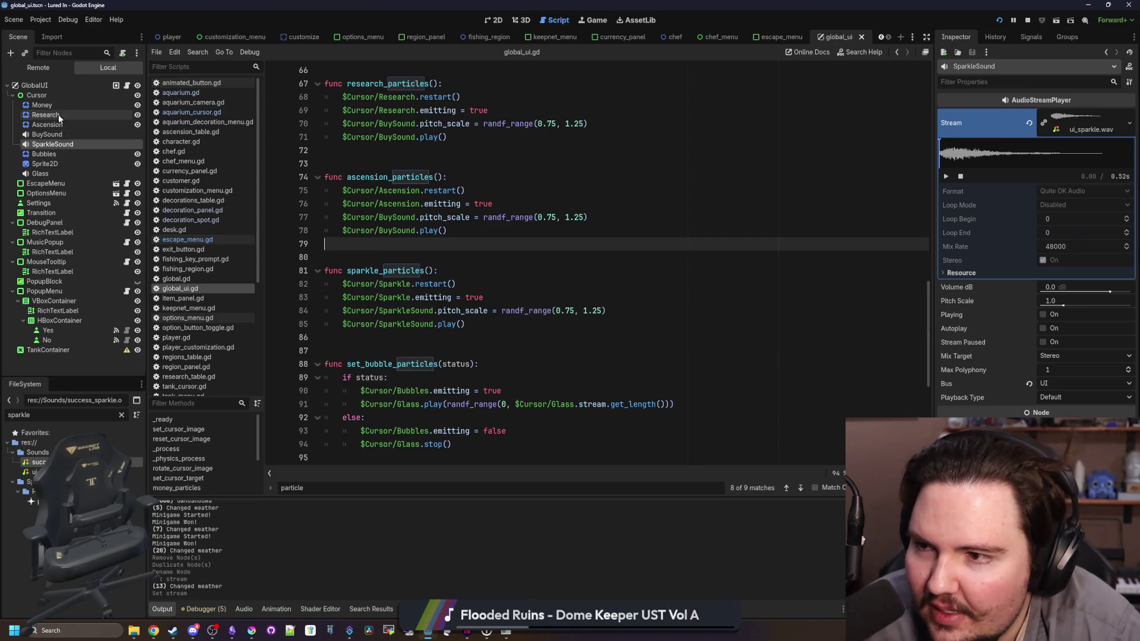
Step: Duplicate the Money particle node and rename the copy Sparkles
{"action": "right_click", "coordinate": [58, 107]}
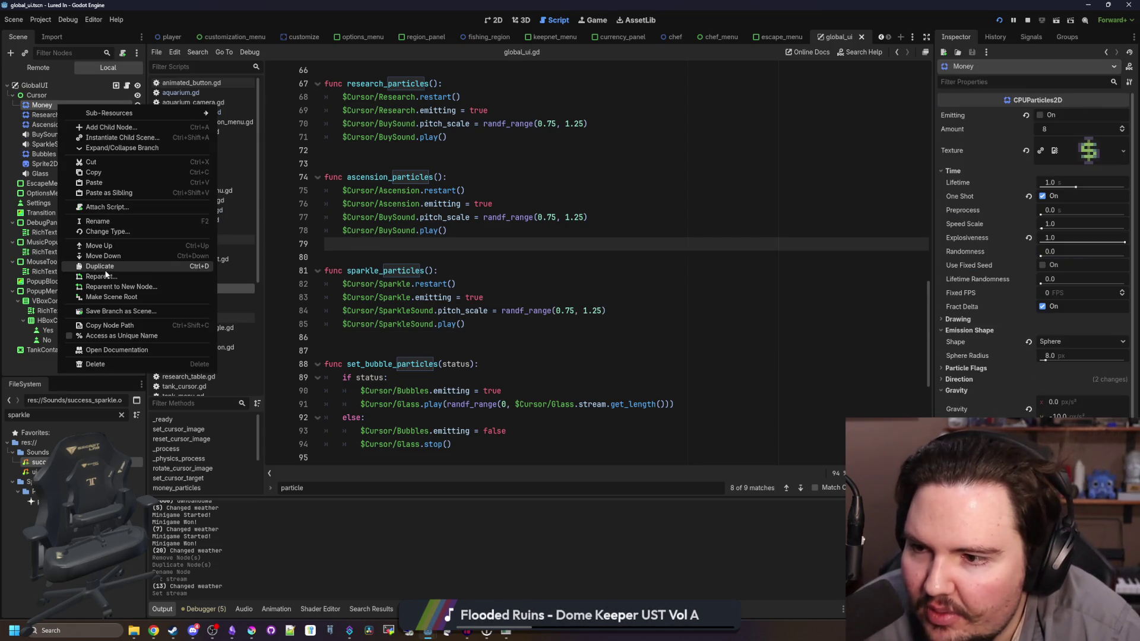
{"action": "left_click", "coordinate": [89, 268]}
{"action": "double_click", "coordinate": [67, 114]}
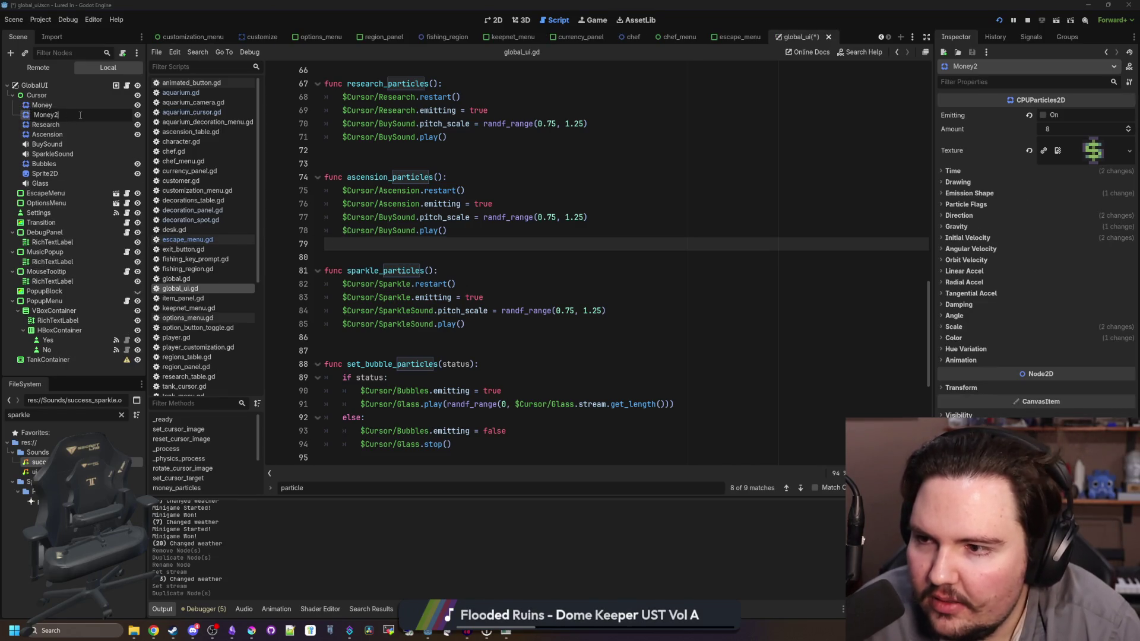
{"action": "type", "text": "Sparkles"}
{"action": "key", "text": "Return"}
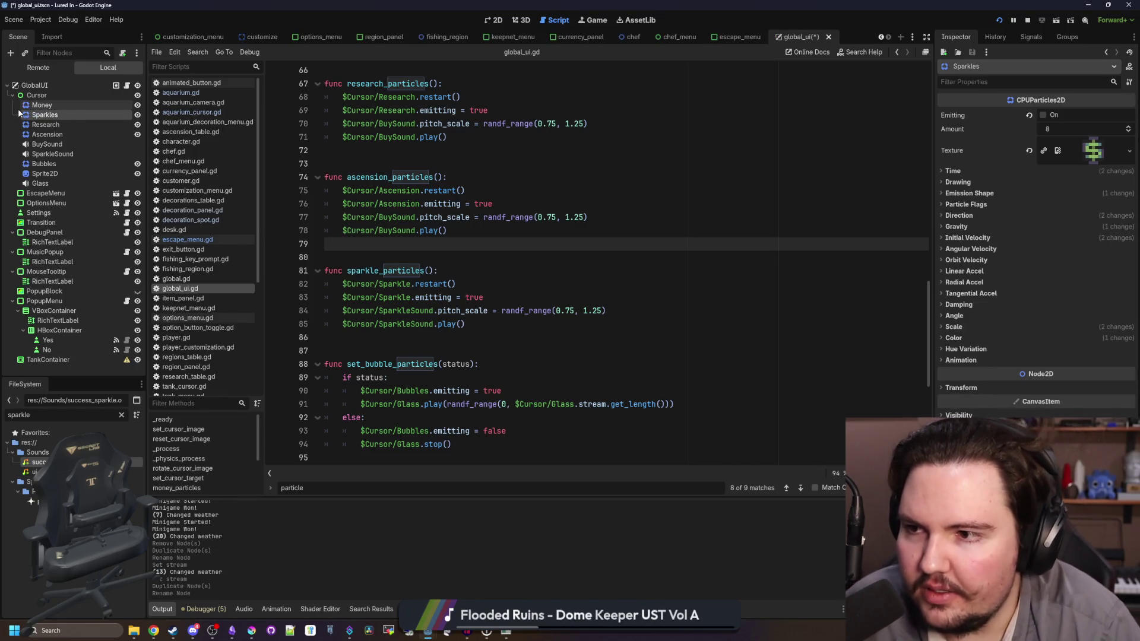
Step: Correct the copy's name to Sparkle to match the script, save, and show the 2D view
{"action": "left_click", "coordinate": [437, 272]}
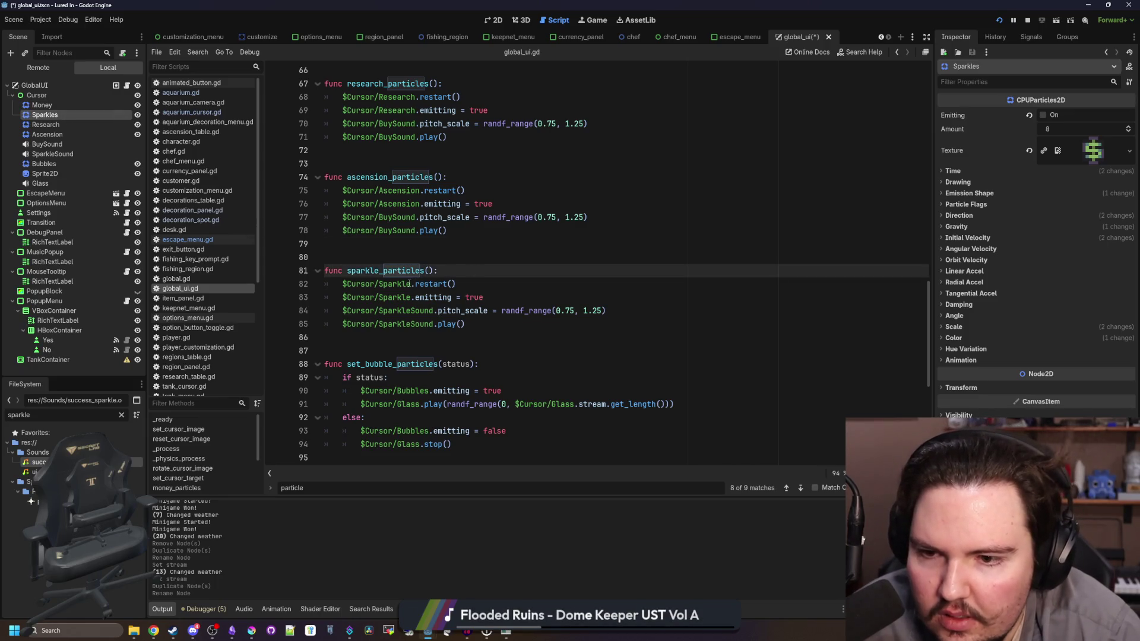
{"action": "double_click", "coordinate": [73, 115]}
{"action": "key", "text": "Return"}
{"action": "left_click", "coordinate": [487, 231]}
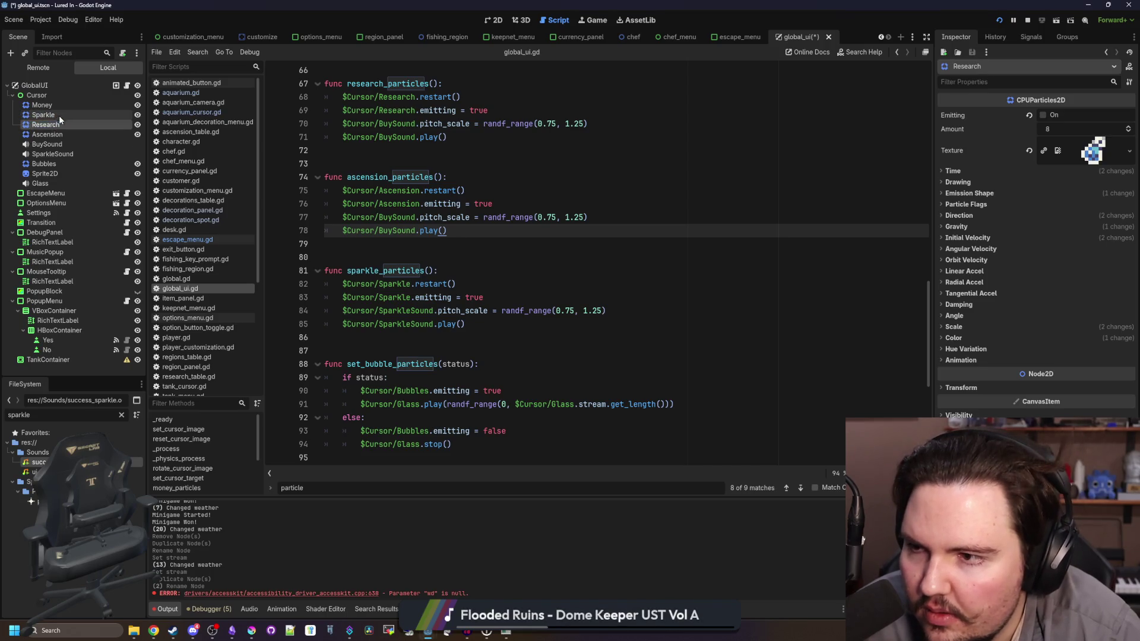
{"action": "key", "text": "ctrl+s"}
{"action": "left_click", "coordinate": [494, 19]}
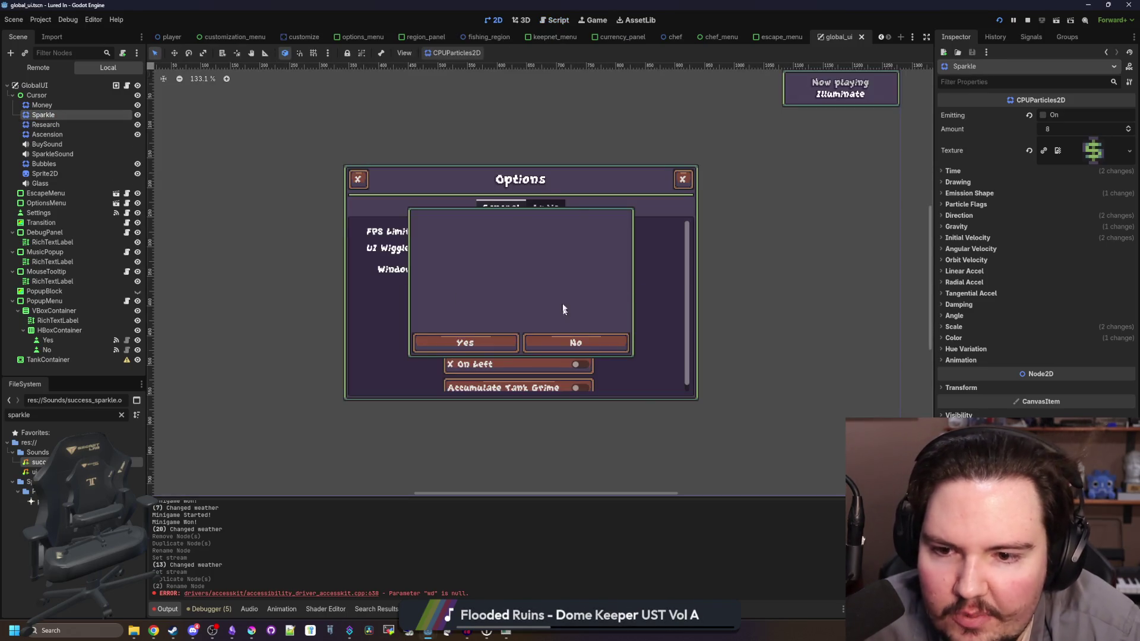
Step: Preview the Sparkle burst, then quick-load the particle_sparkle texture and preview again
{"action": "scroll", "coordinate": [535, 283], "scroll_direction": "down", "scroll_amount": 4}
{"action": "scroll", "coordinate": [297, 211], "scroll_direction": "up", "scroll_amount": 4}
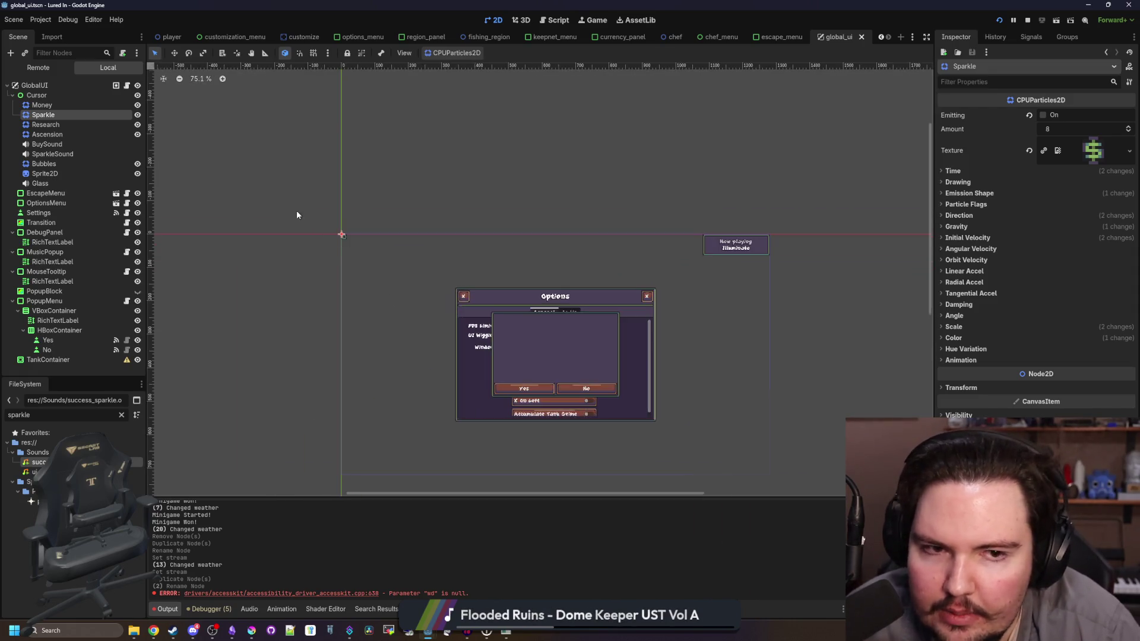
{"action": "left_click", "coordinate": [1043, 115]}
{"action": "scroll", "coordinate": [377, 247], "scroll_direction": "up", "scroll_amount": 5}
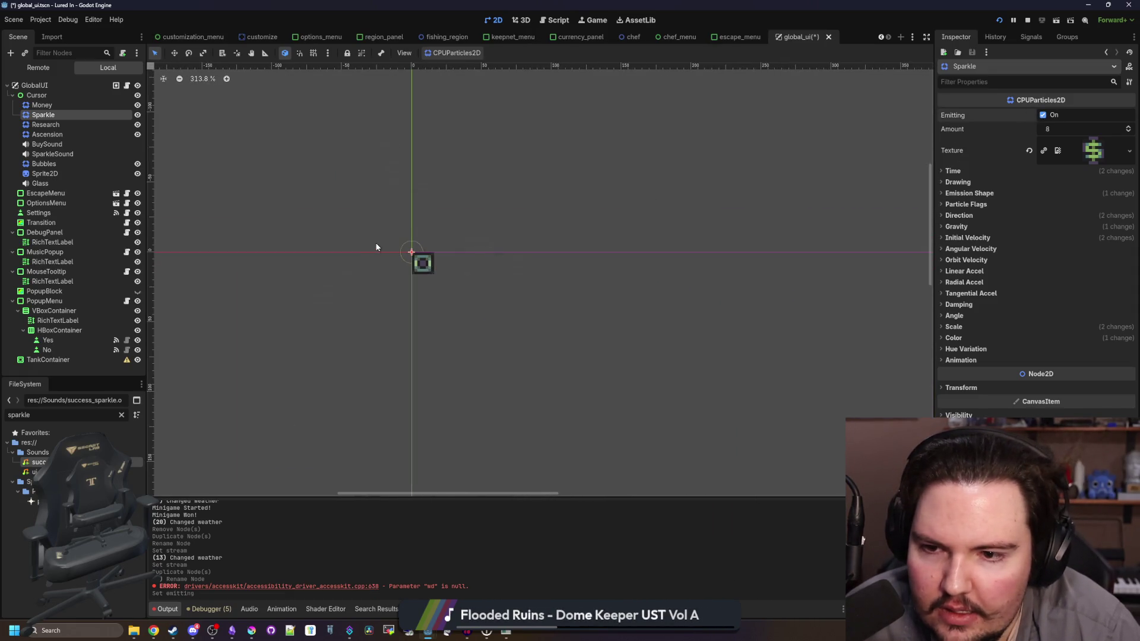
{"action": "key", "text": "ctrl+s"}
{"action": "left_click", "coordinate": [1129, 150]}
{"action": "left_click", "coordinate": [1046, 365]}
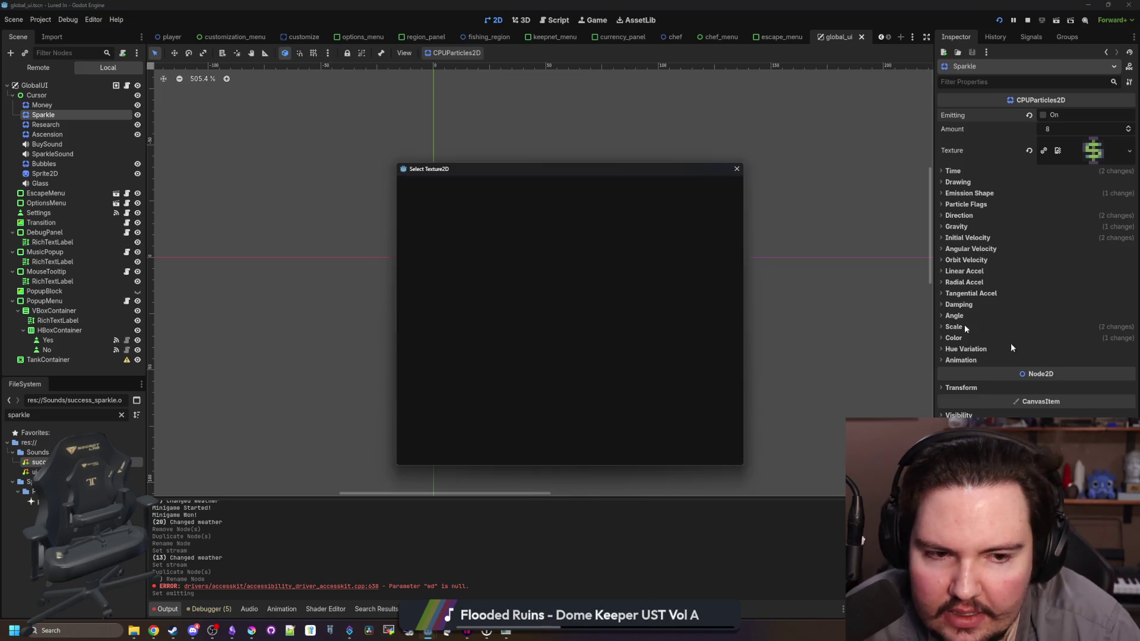
{"action": "type", "text": "sparkle"}
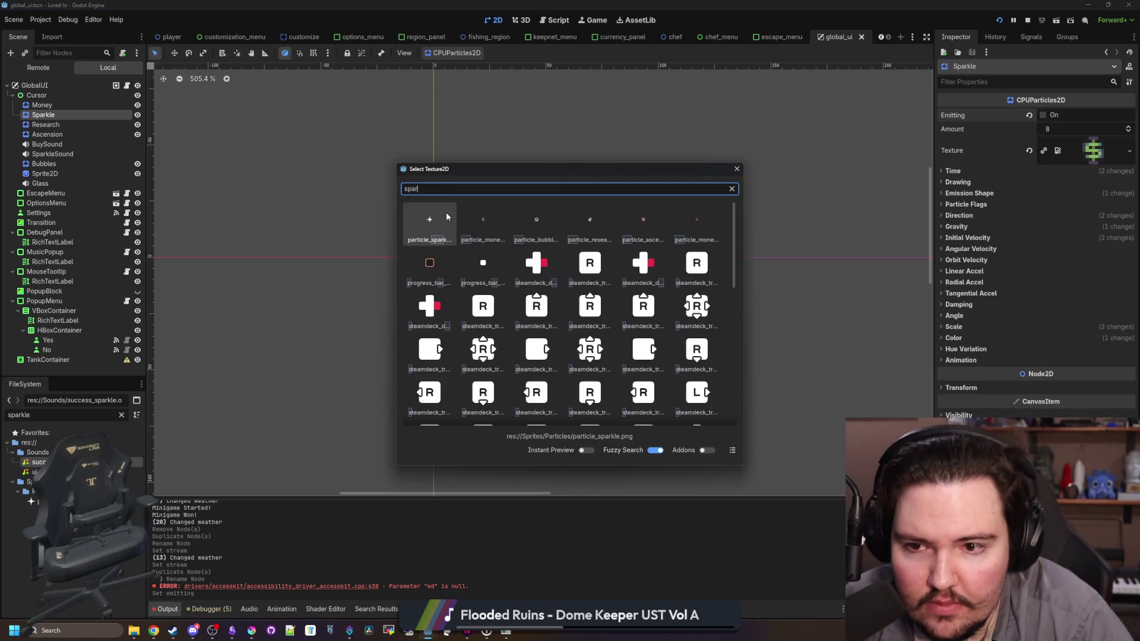
{"action": "key", "text": "Return"}
{"action": "left_click", "coordinate": [1044, 115]}
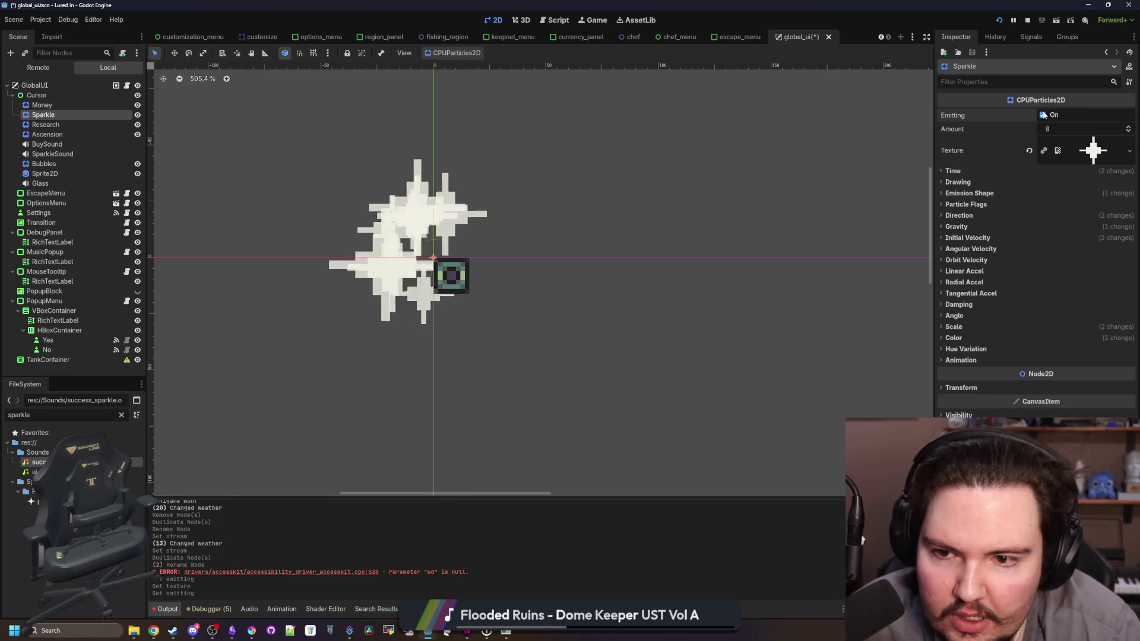
Step: Set Scale Amount Min 1.0 and Max 2.0, then replay the burst to check it
{"action": "left_click", "coordinate": [964, 328]}
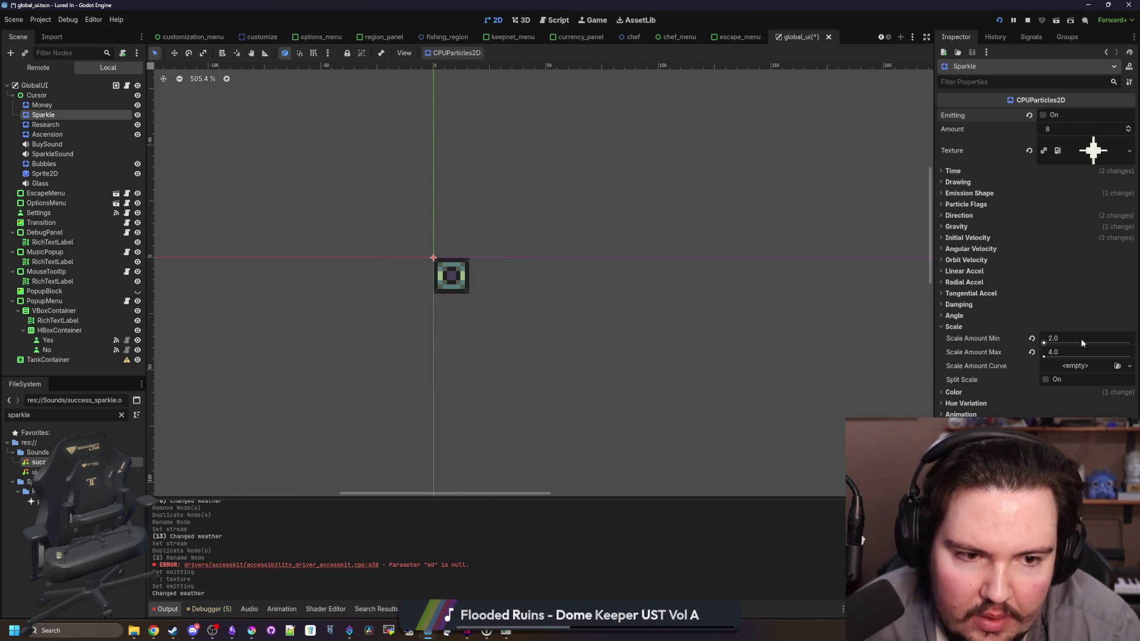
{"action": "type", "text": "1"}
{"action": "key", "text": "Return"}
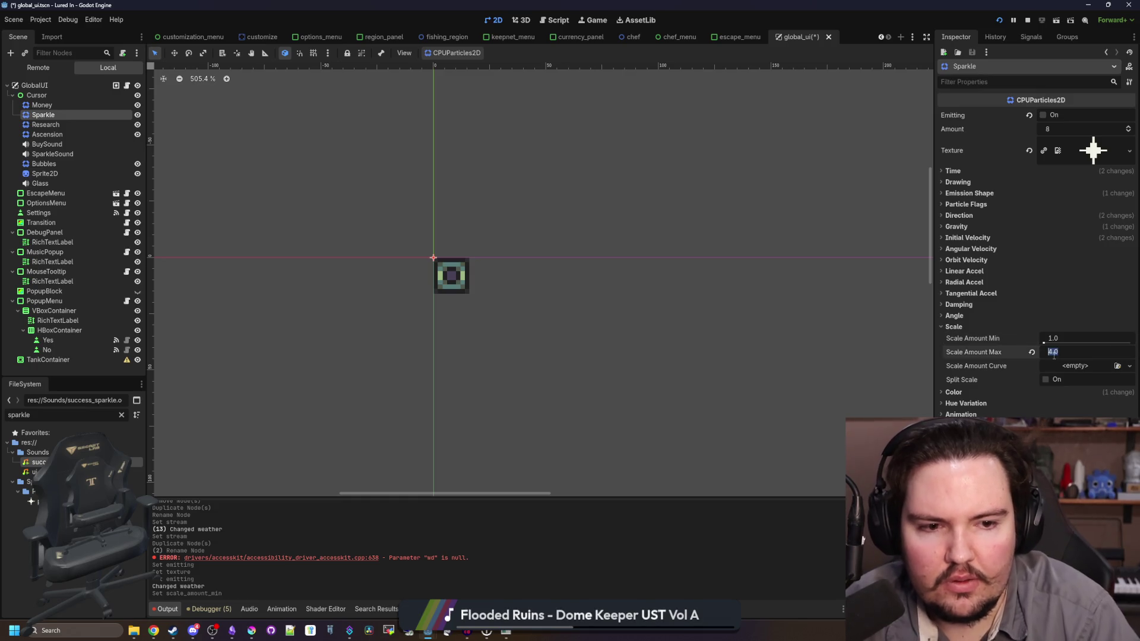
{"action": "type", "text": "2"}
{"action": "key", "text": "Return"}
{"action": "left_click", "coordinate": [1045, 116]}
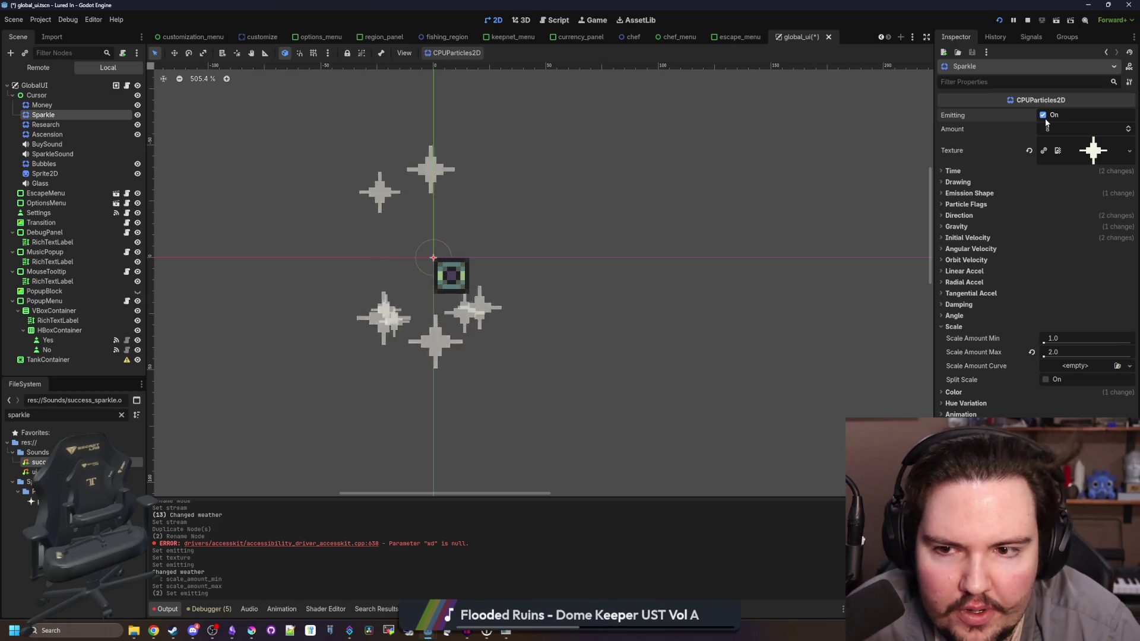
{"action": "left_click", "coordinate": [1047, 120]}
{"action": "left_click", "coordinate": [1047, 120]}
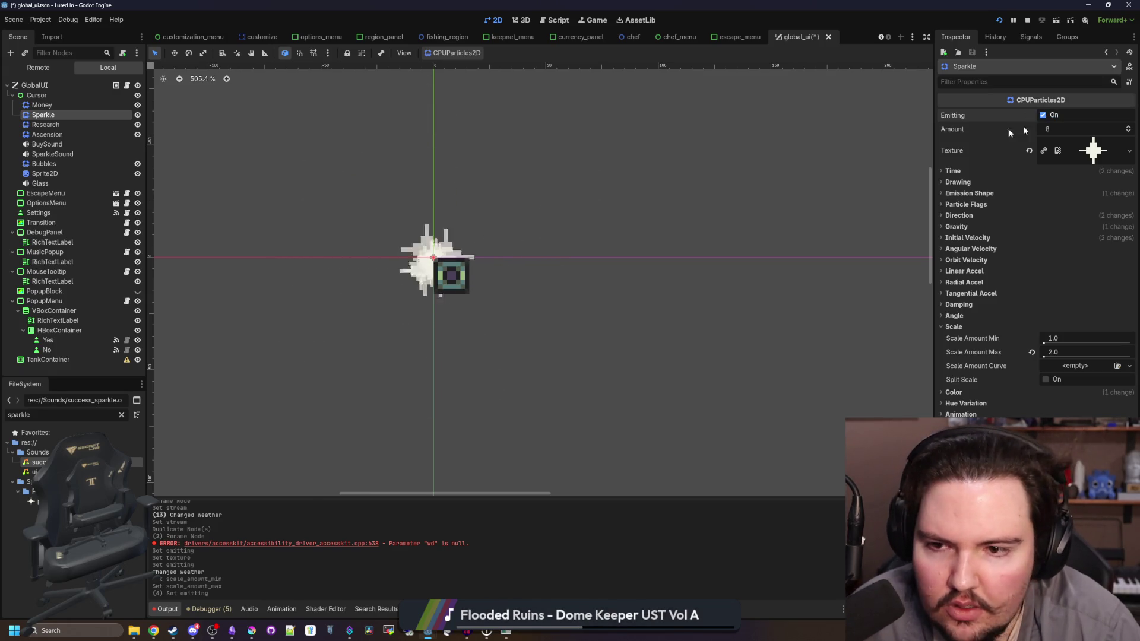
Step: Return to the script editor and focus the FileSystem search filter
{"action": "left_click", "coordinate": [127, 85]}
{"action": "left_click", "coordinate": [333, 256]}
{"action": "left_click", "coordinate": [122, 415]}
Step: Open the travel_menu script, then filter files for 'reg' and open the region_panel script
{"action": "type", "text": "trave"}
{"action": "double_click", "coordinate": [39, 462]}
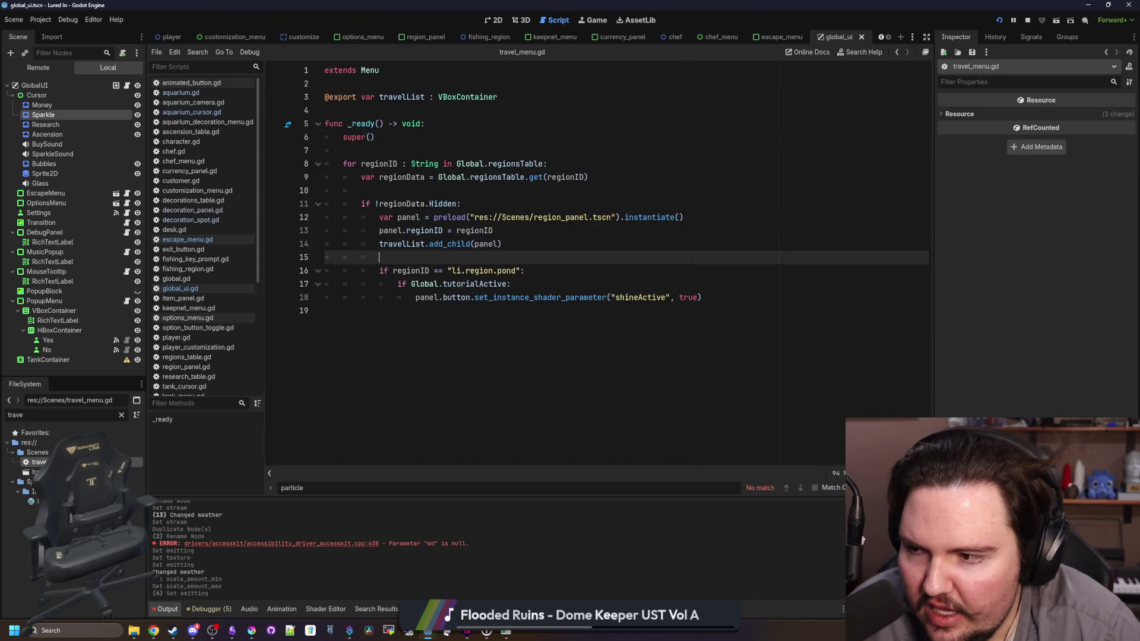
{"action": "left_click", "coordinate": [458, 330]}
{"action": "left_click", "coordinate": [121, 414]}
{"action": "type", "text": "reg"}
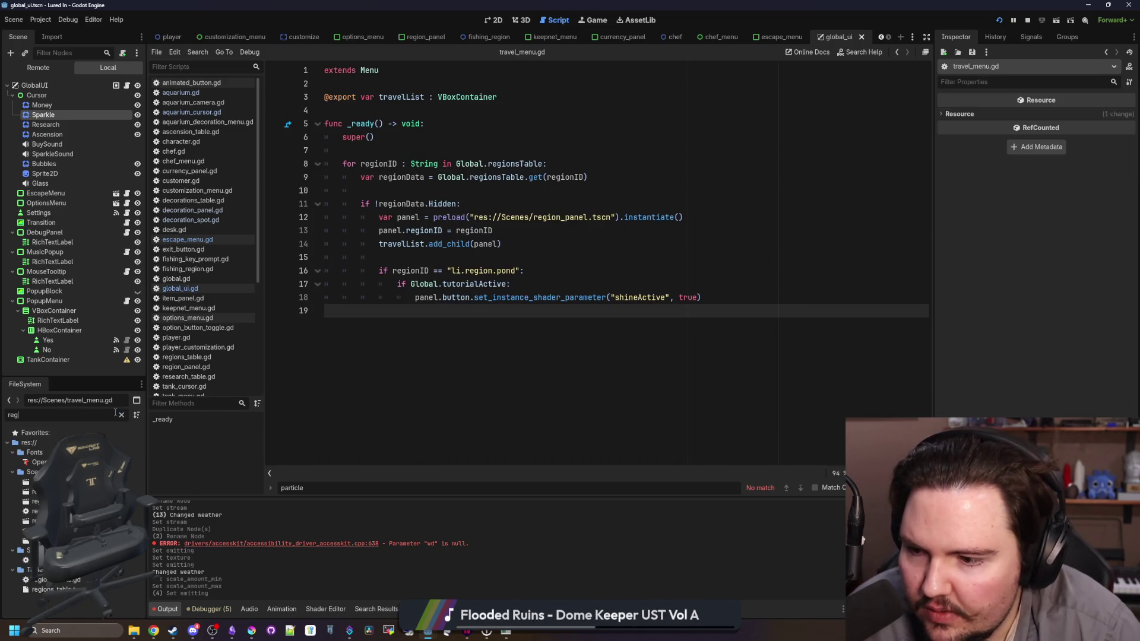
{"action": "double_click", "coordinate": [35, 502]}
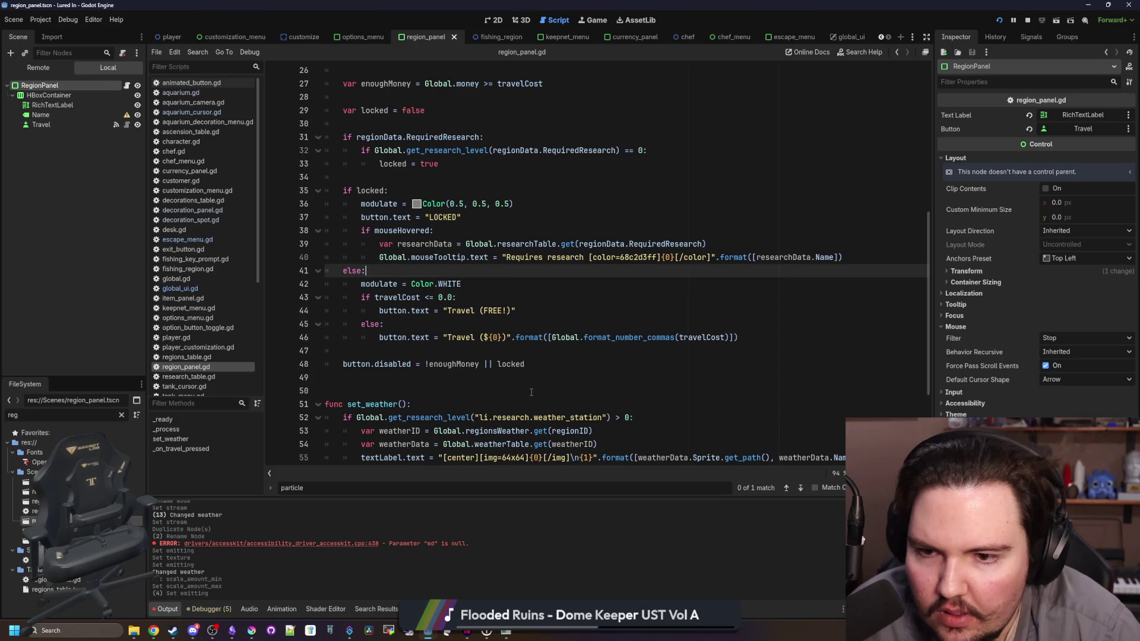
Step: Add an else: line after line 65 in the travel cost code, removing the stray function header
{"action": "left_click", "coordinate": [523, 352]}
{"action": "scroll", "coordinate": [523, 356], "scroll_direction": "down", "scroll_amount": 4}
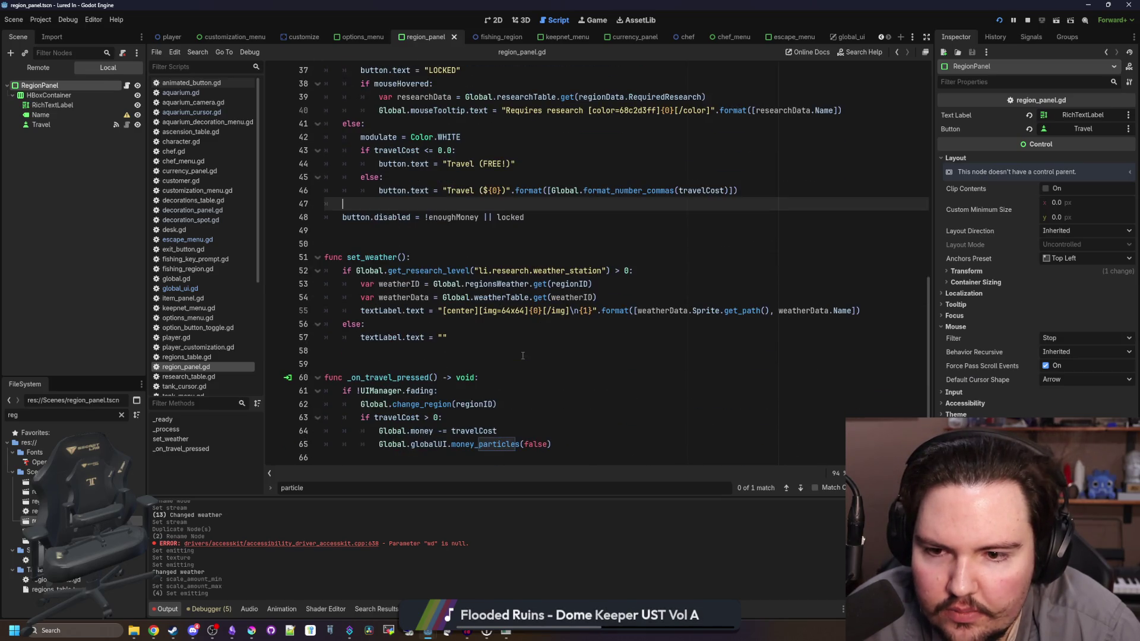
{"action": "left_click", "coordinate": [519, 435]}
{"action": "left_click", "coordinate": [559, 443]}
{"action": "key", "text": "Return"}
{"action": "key", "text": "BackSpace"}
{"action": "type", "text": "else:  func sparkle_particles():"}
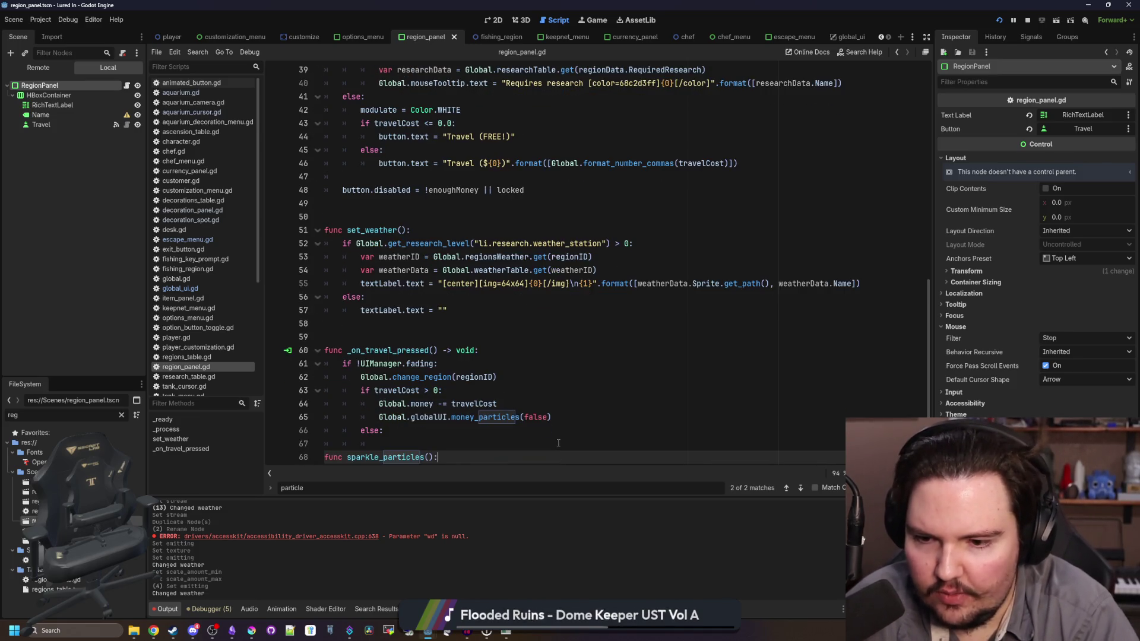
{"action": "key", "text": "ctrl+z"}
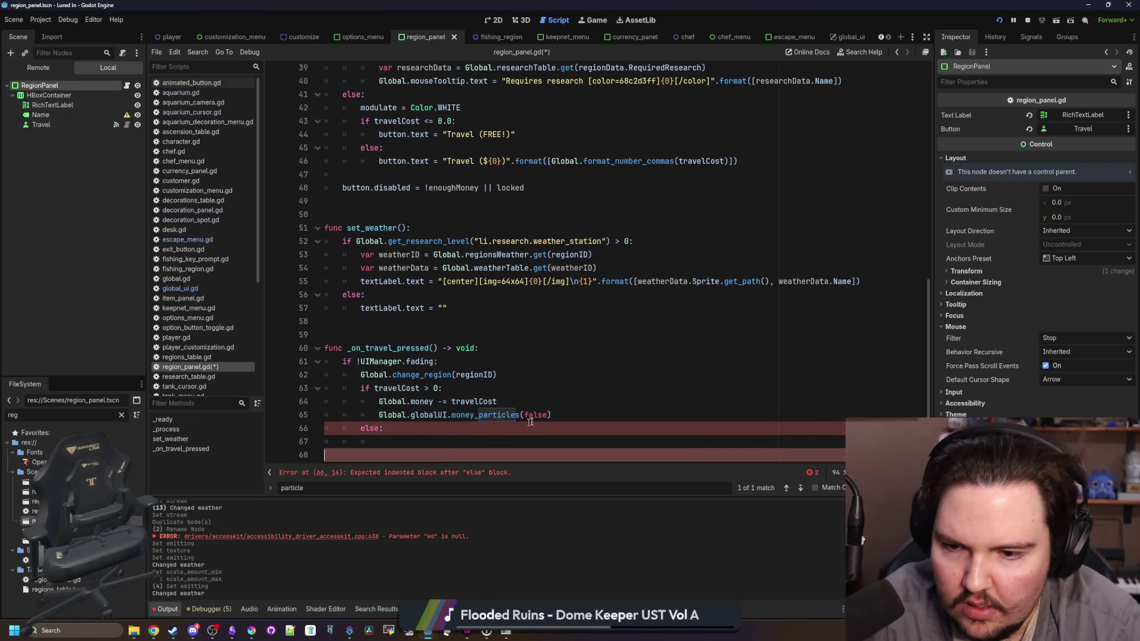
Step: Put a Global.globalUI.sparkle_particles() call under else and save region_panel.gd
{"action": "key", "text": "ctrl+c"}
{"action": "left_click", "coordinate": [396, 442]}
{"action": "key", "text": "ctrl+v"}
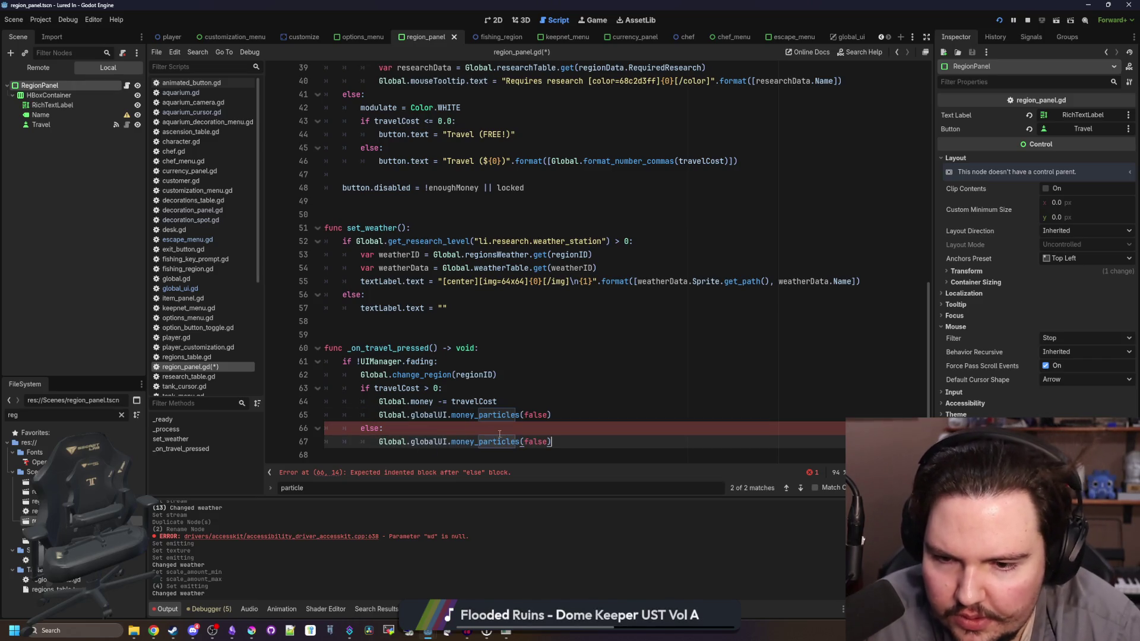
{"action": "type", "text": "sparkl"}
{"action": "key", "text": "Return"}
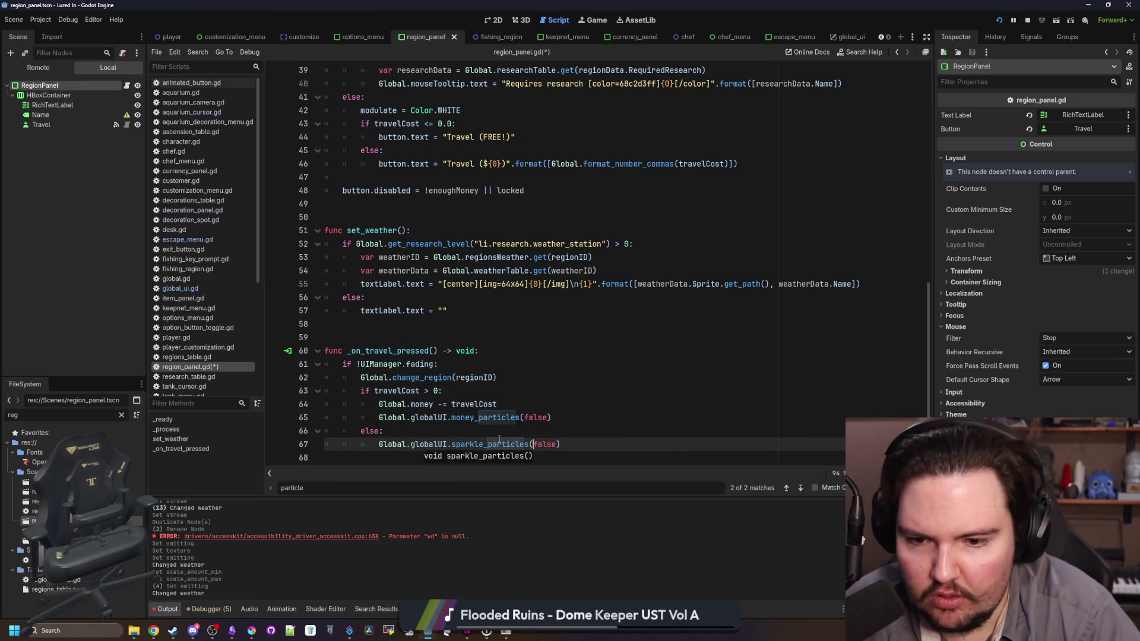
{"action": "left_click", "coordinate": [540, 426]}
{"action": "key", "text": "ctrl+s"}
Step: Stop the running game and confirm sparkle_particles takes no arguments by checking its definition
{"action": "left_click", "coordinate": [1029, 20]}
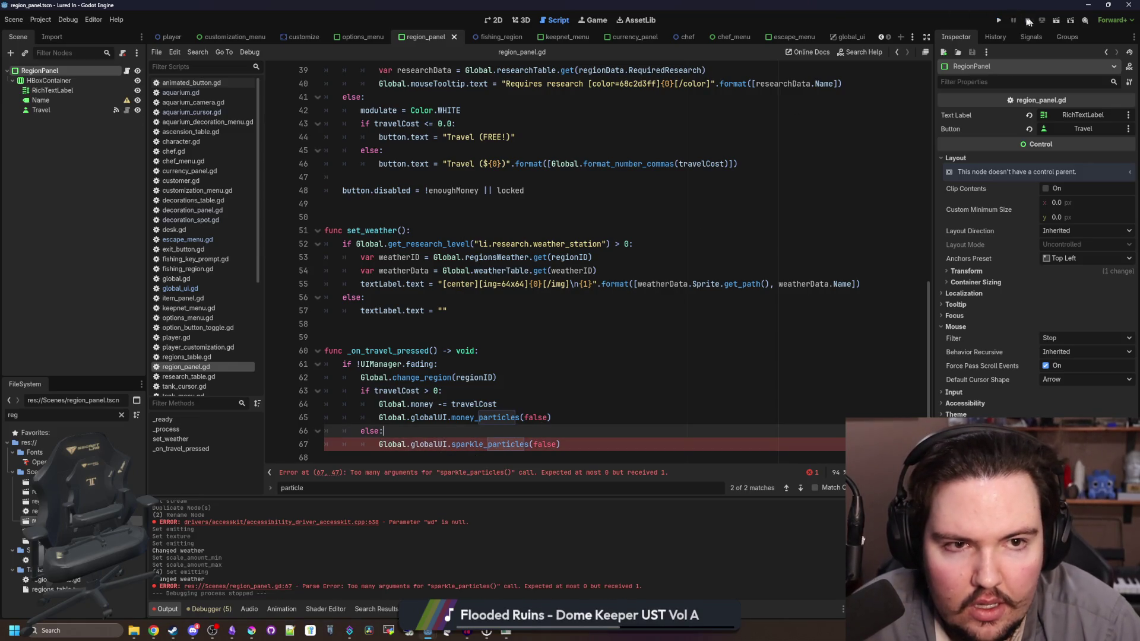
{"action": "left_click", "coordinate": [485, 447], "text": "ctrl"}
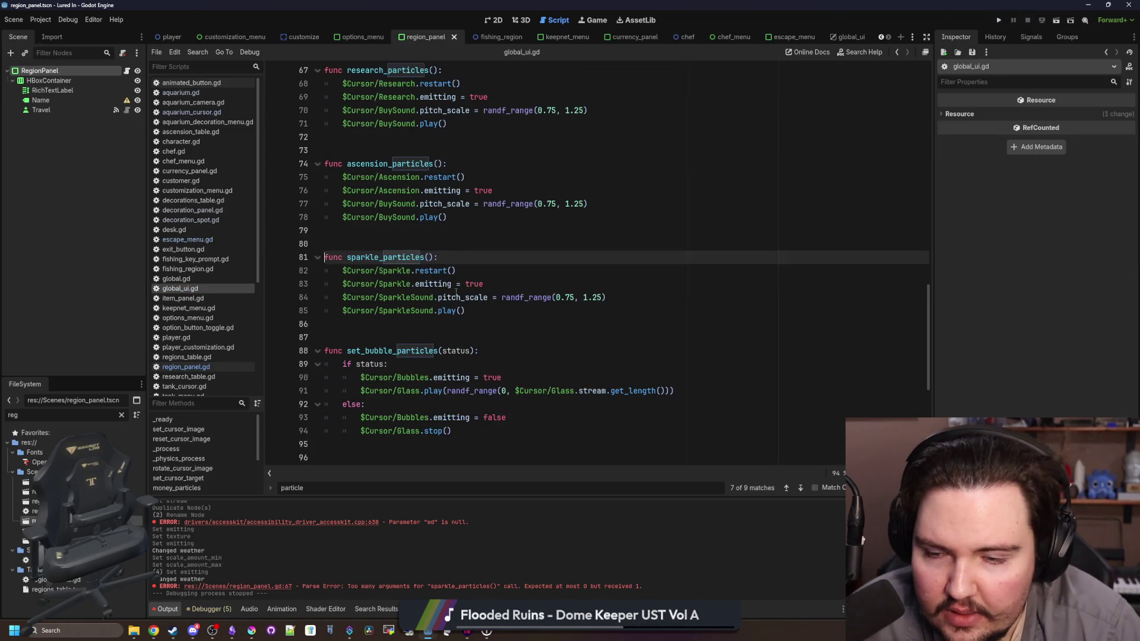
{"action": "left_click", "coordinate": [216, 365]}
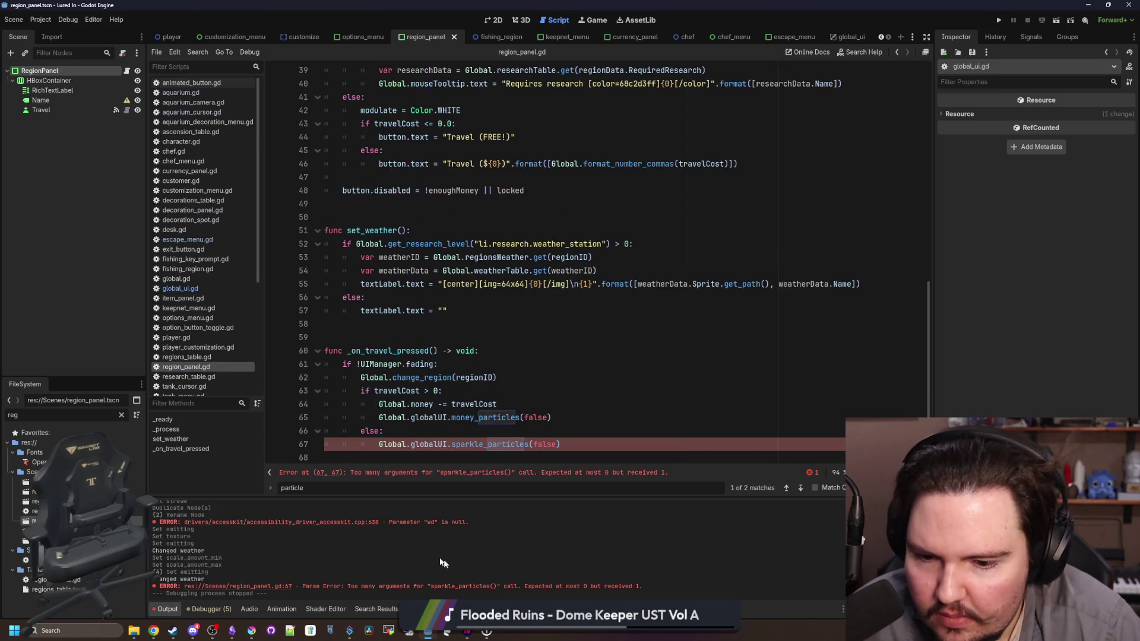
{"action": "left_click", "coordinate": [544, 429]}
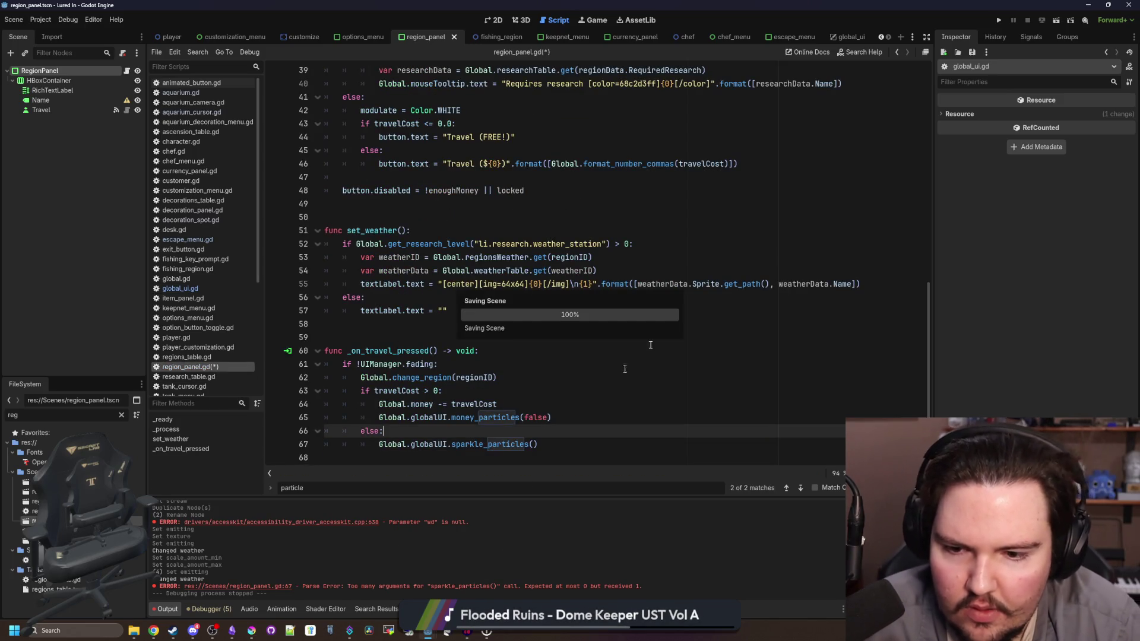
{"action": "left_click", "coordinate": [998, 22]}
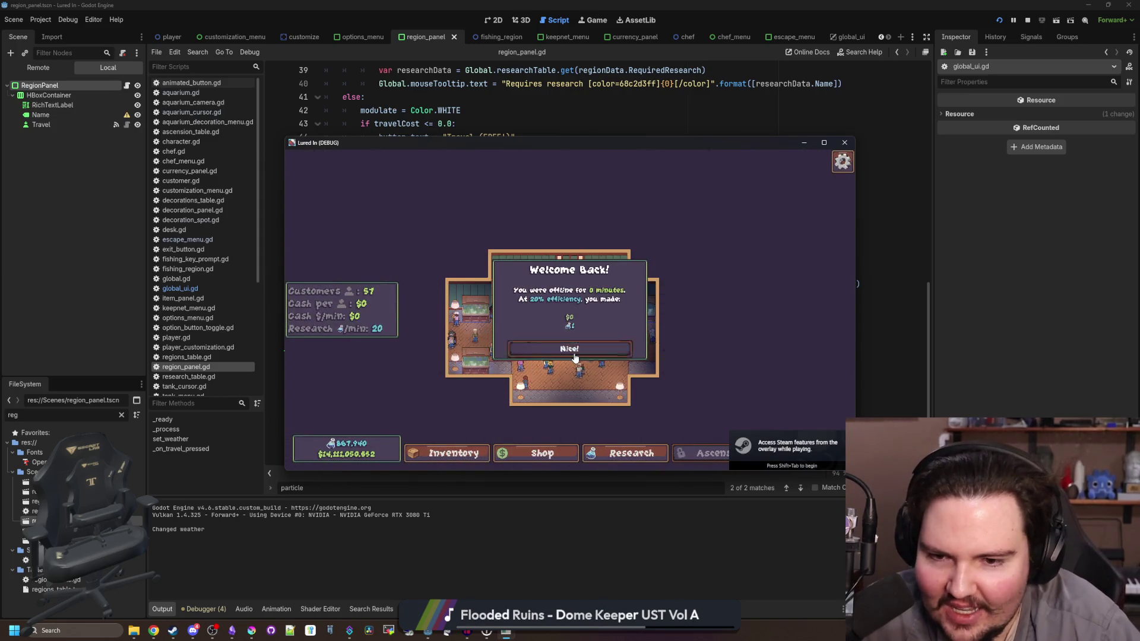
{"action": "left_click", "coordinate": [575, 351]}
{"action": "left_click", "coordinate": [825, 142]}
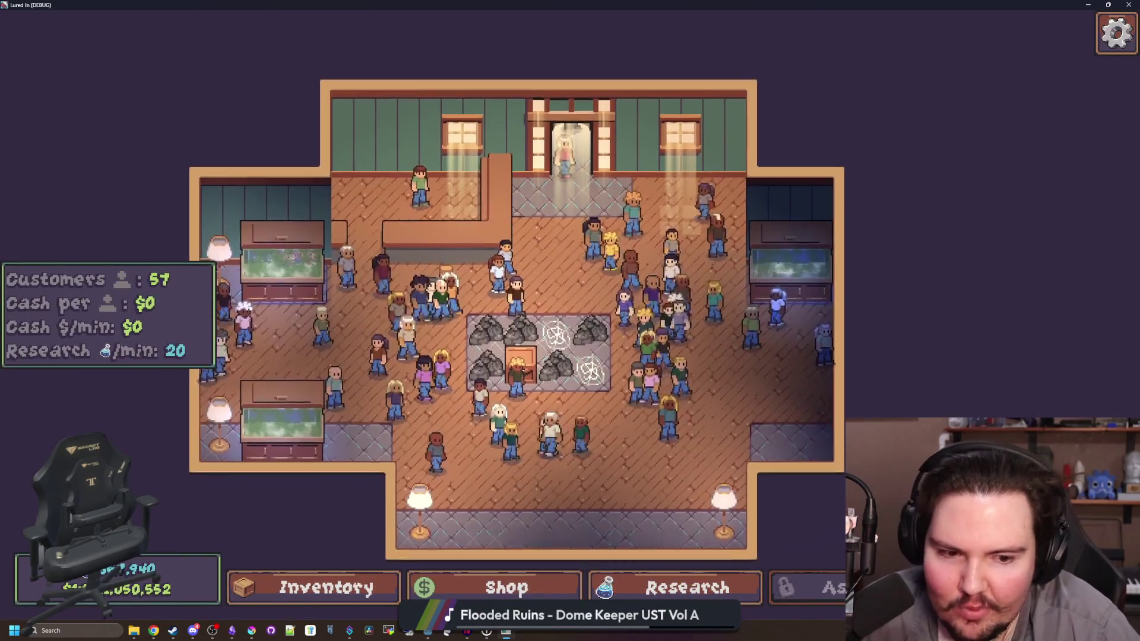
{"action": "key", "text": "t"}
{"action": "left_click", "coordinate": [811, 210]}
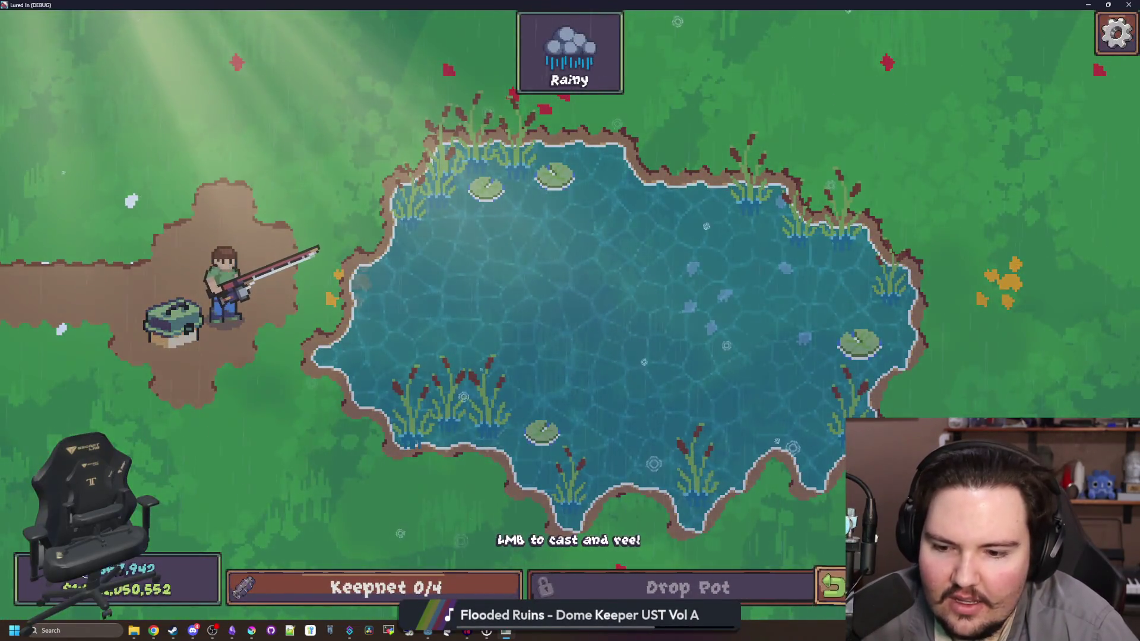
{"action": "key", "text": "Escape"}
{"action": "key", "text": "t"}
{"action": "left_click", "coordinate": [792, 217]}
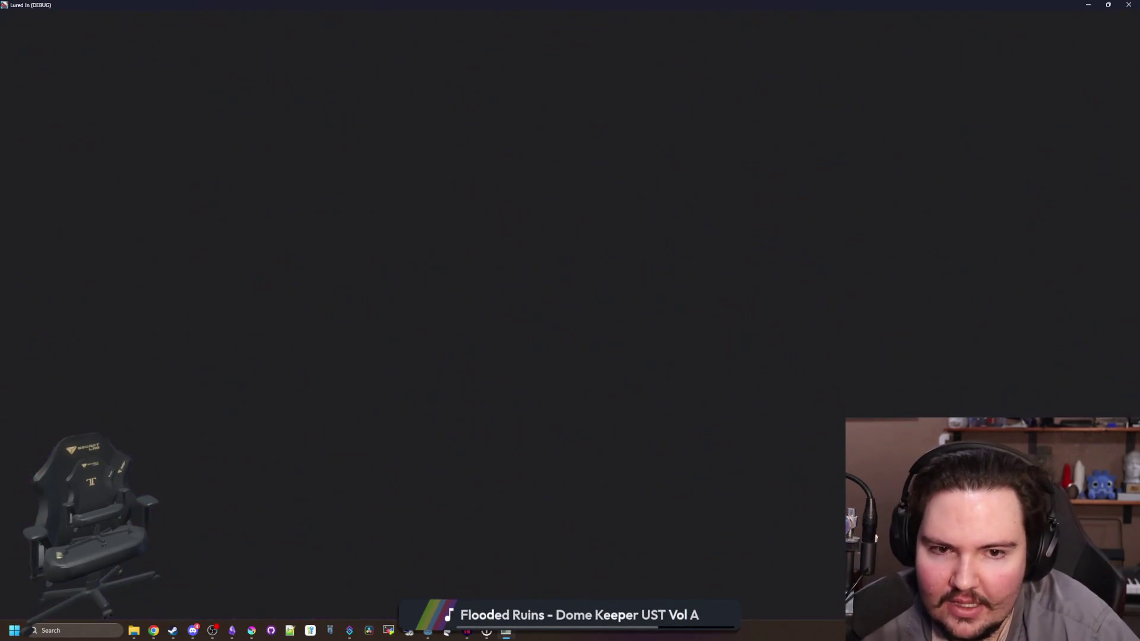
{"action": "key", "text": "Escape"}
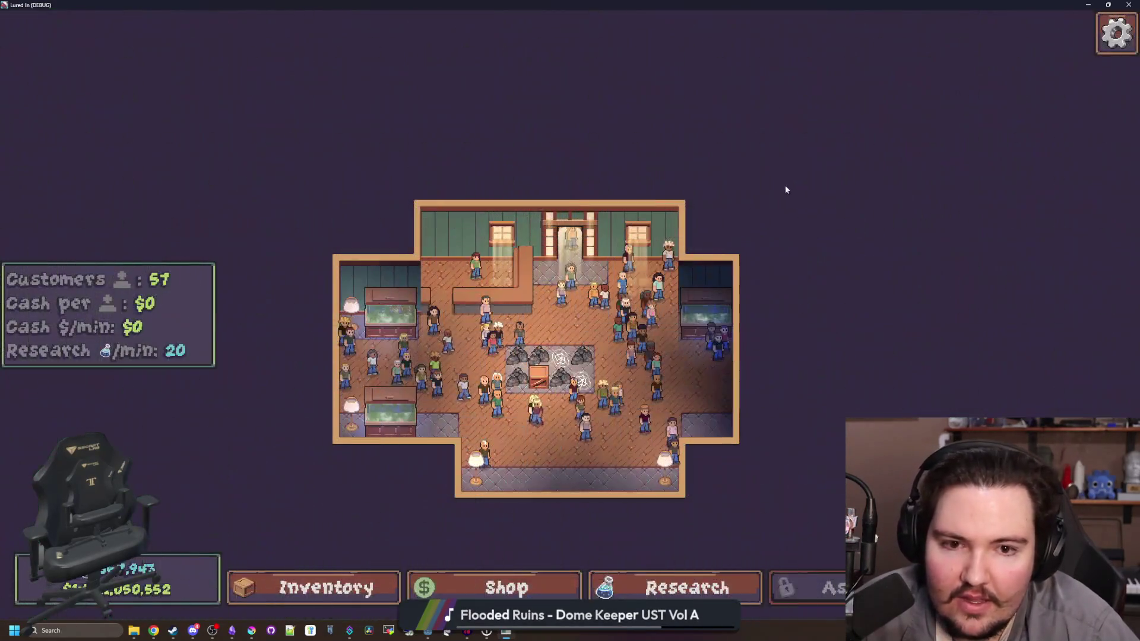
{"action": "key", "text": "t"}
{"action": "left_click", "coordinate": [793, 204]}
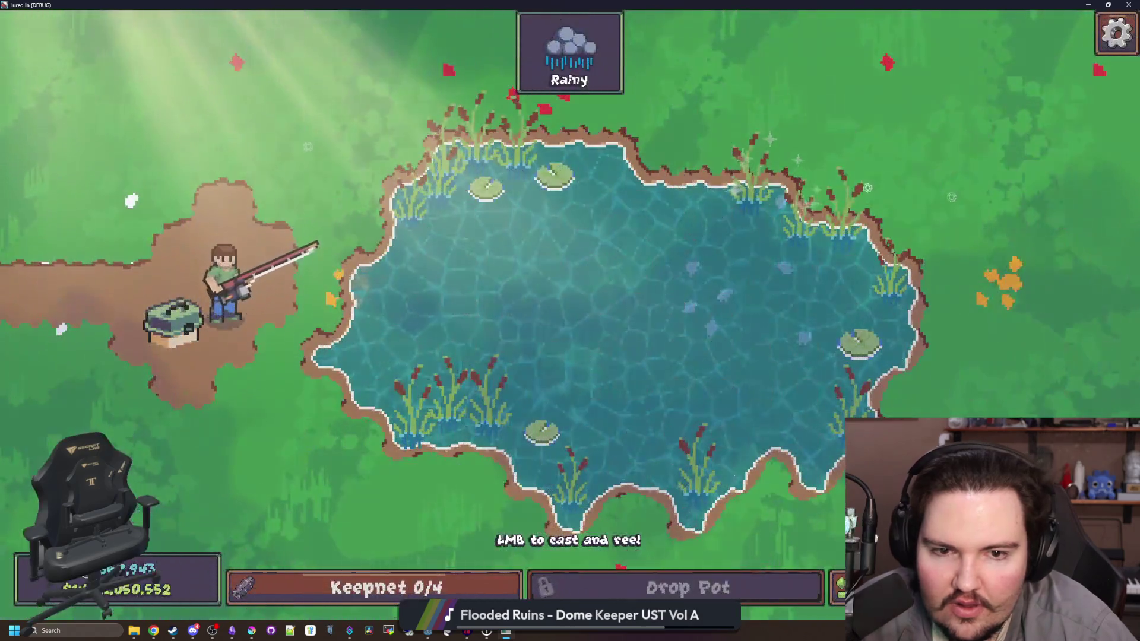
{"action": "key", "text": "Escape"}
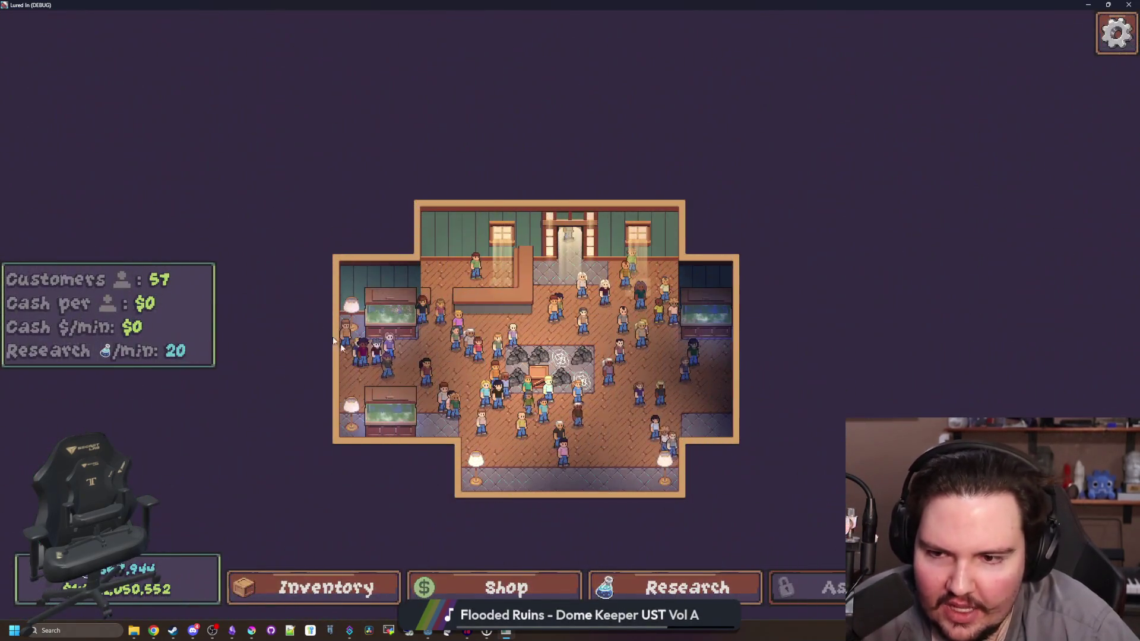
{"action": "scroll", "coordinate": [558, 433], "scroll_direction": "up", "scroll_amount": 2}
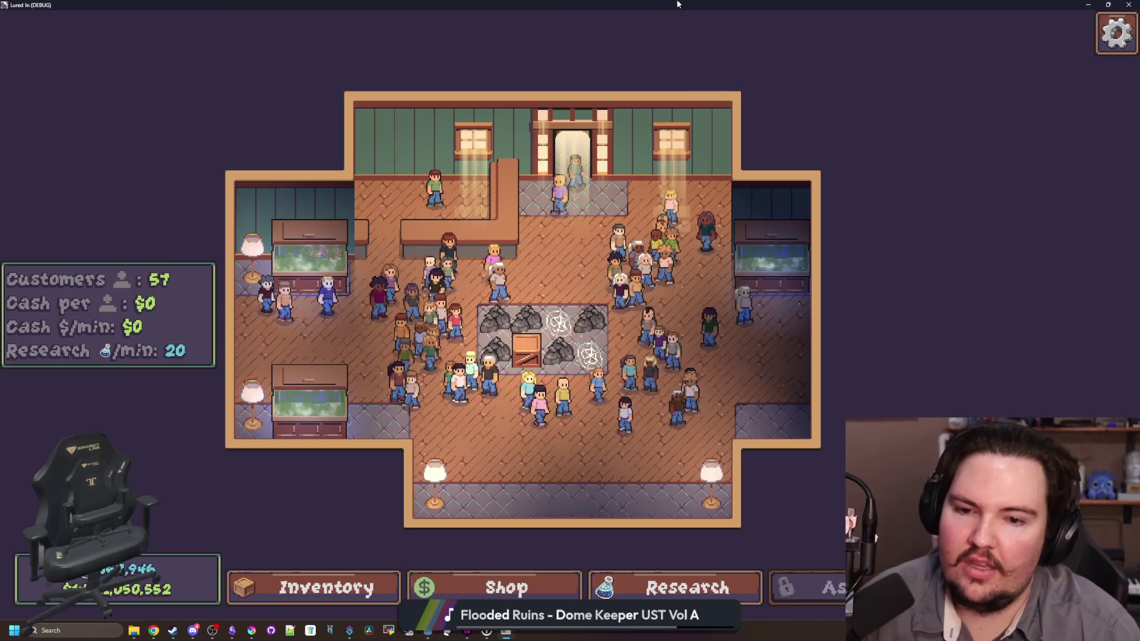
{"action": "left_click_drag", "start_coordinate": [679, 4], "coordinate": [357, 339]}
{"action": "key", "text": "alt+F4"}
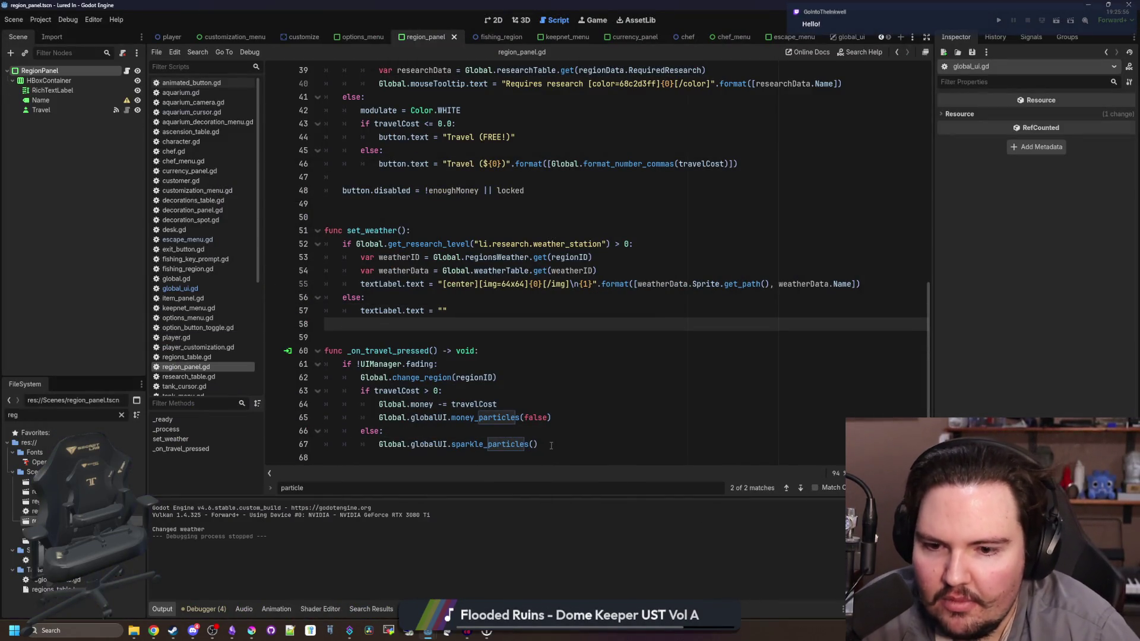
Step: Deselect the sparkle call, filter files for 'ac' and open aquarium.gd
{"action": "left_click_drag", "start_coordinate": [538, 444], "coordinate": [377, 446]}
{"action": "left_click", "coordinate": [411, 302]}
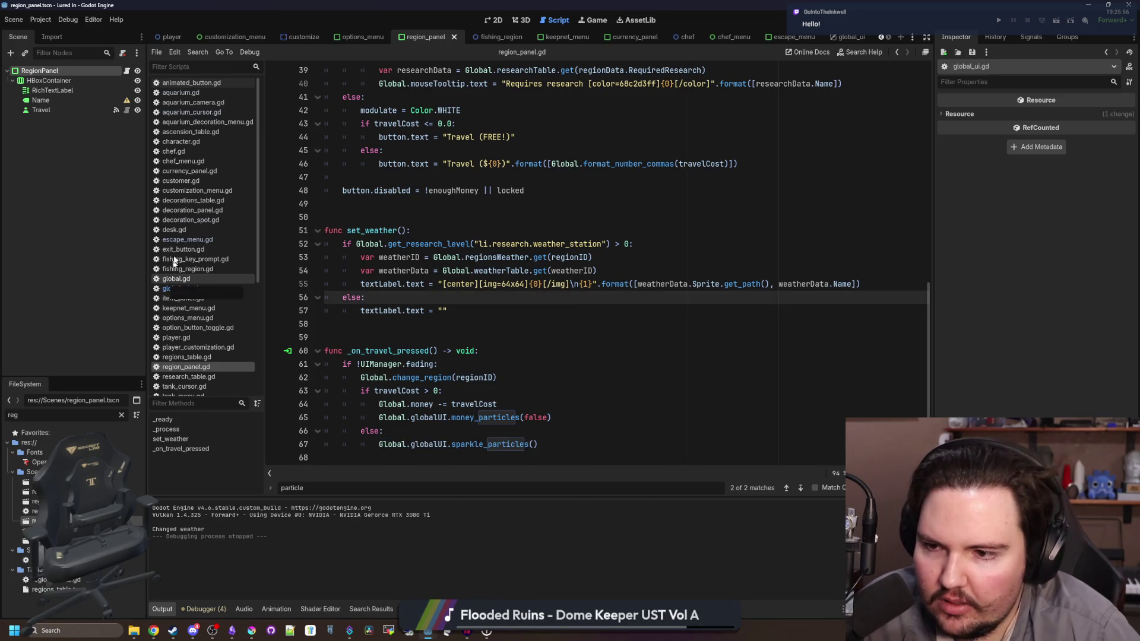
{"action": "left_click", "coordinate": [121, 416]}
{"action": "type", "text": "ac"}
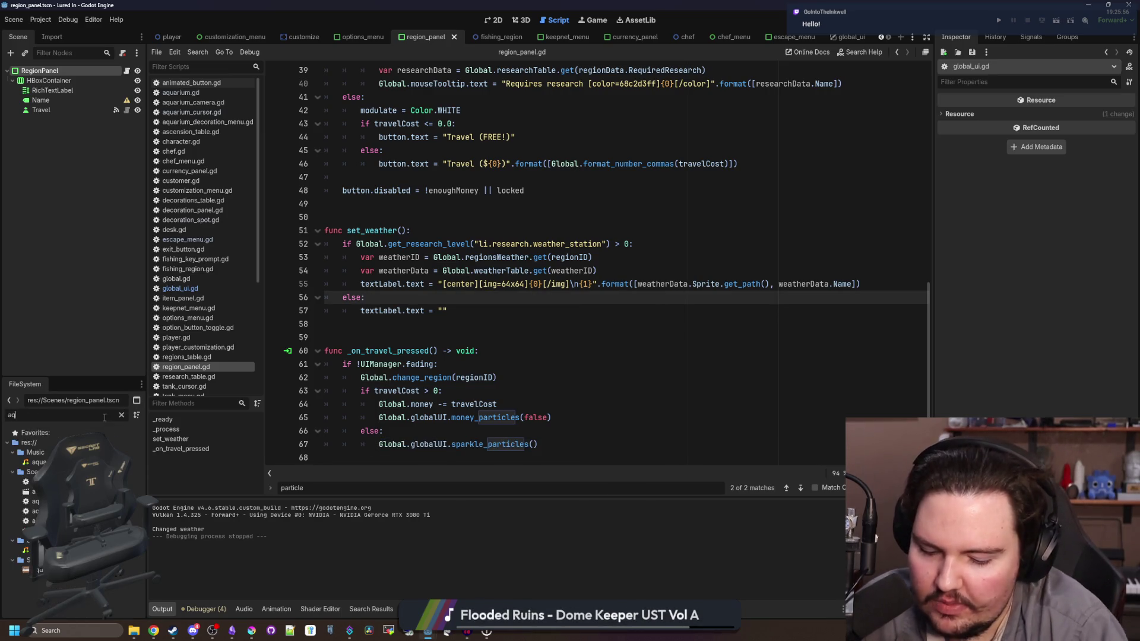
{"action": "double_click", "coordinate": [39, 462]}
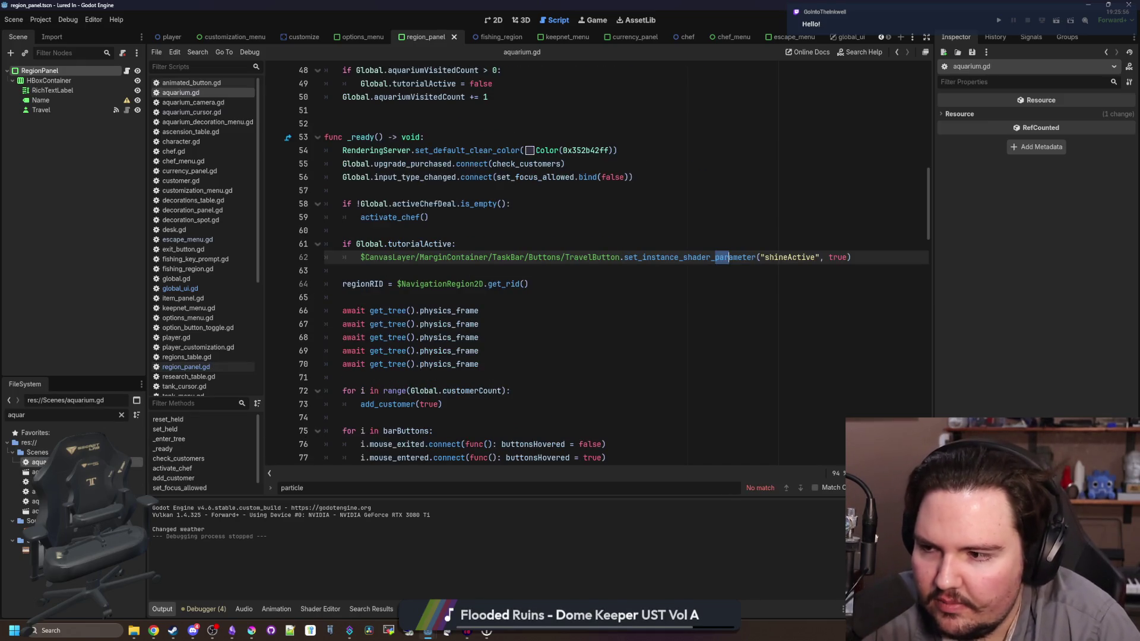
Step: Scroll down through aquarium.gd to the button focus code near line 115
{"action": "left_click", "coordinate": [428, 301]}
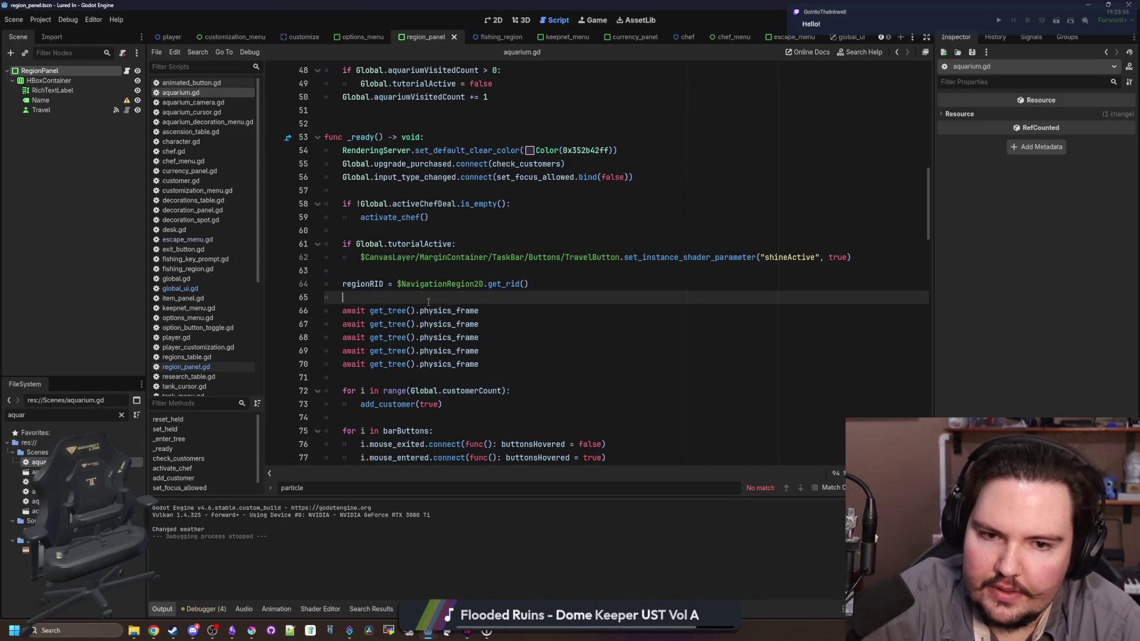
{"action": "scroll", "coordinate": [429, 303], "scroll_direction": "down", "scroll_amount": 7}
{"action": "scroll", "coordinate": [429, 303], "scroll_direction": "down", "scroll_amount": 3}
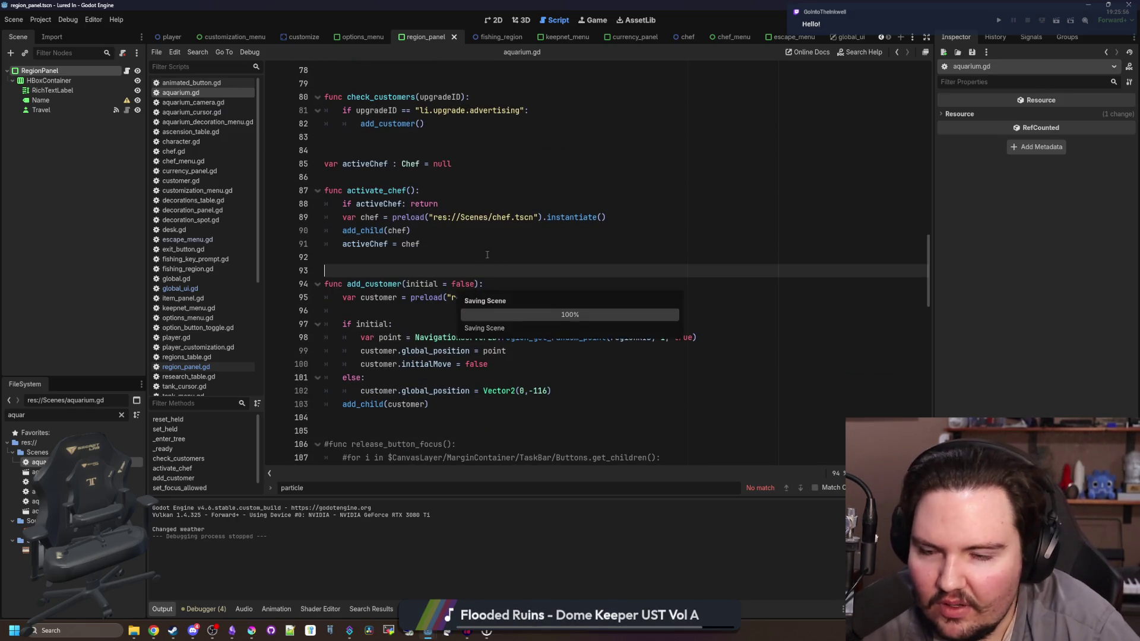
{"action": "scroll", "coordinate": [451, 277], "scroll_direction": "down", "scroll_amount": 5}
{"action": "scroll", "coordinate": [451, 276], "scroll_direction": "down", "scroll_amount": 2}
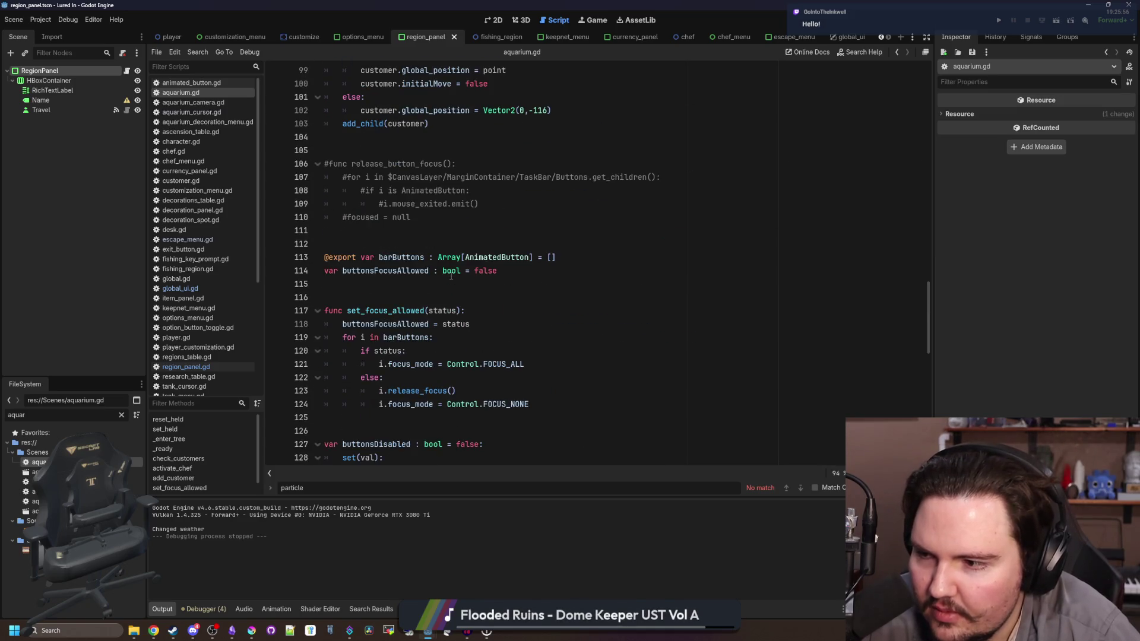
{"action": "left_click", "coordinate": [398, 284]}
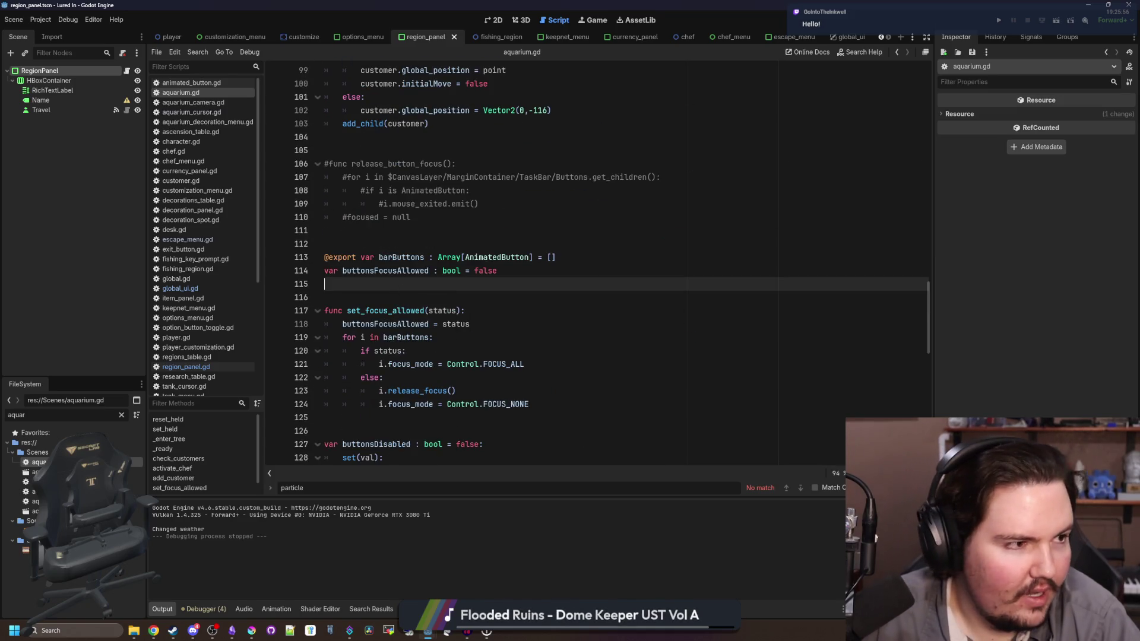
{"action": "key", "text": "super+2"}
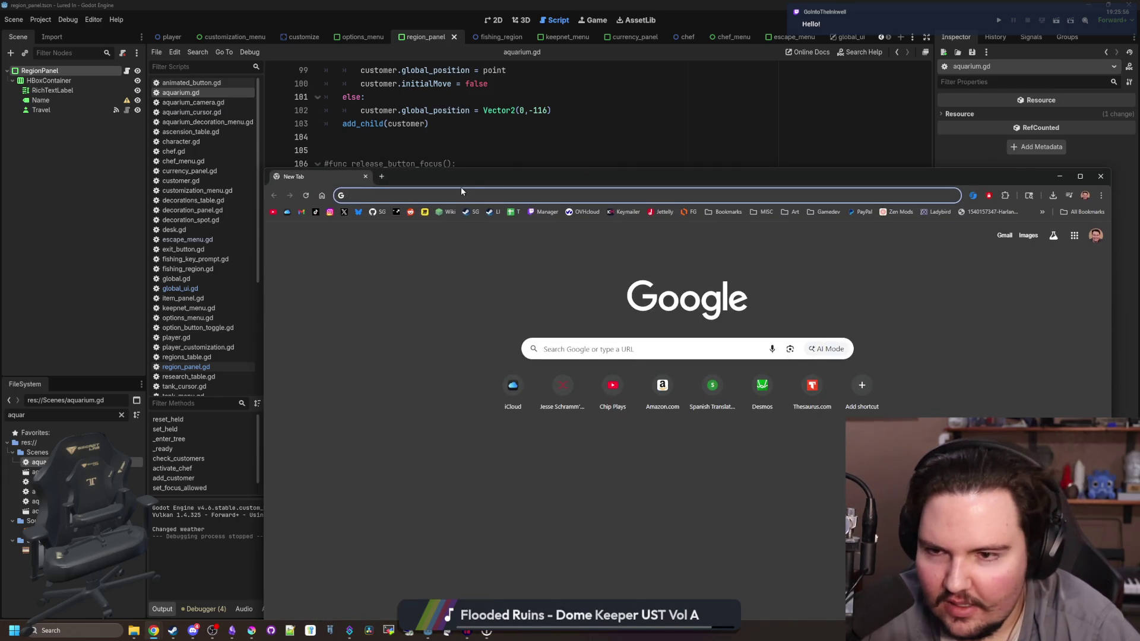
{"action": "left_click", "coordinate": [359, 212]}
{"action": "mouse_move", "coordinate": [418, 172]}
{"action": "left_mouse_down"}
{"action": "mouse_move", "coordinate": [379, 146]}
{"action": "mouse_move", "coordinate": [368, 2]}
{"action": "left_mouse_up"}
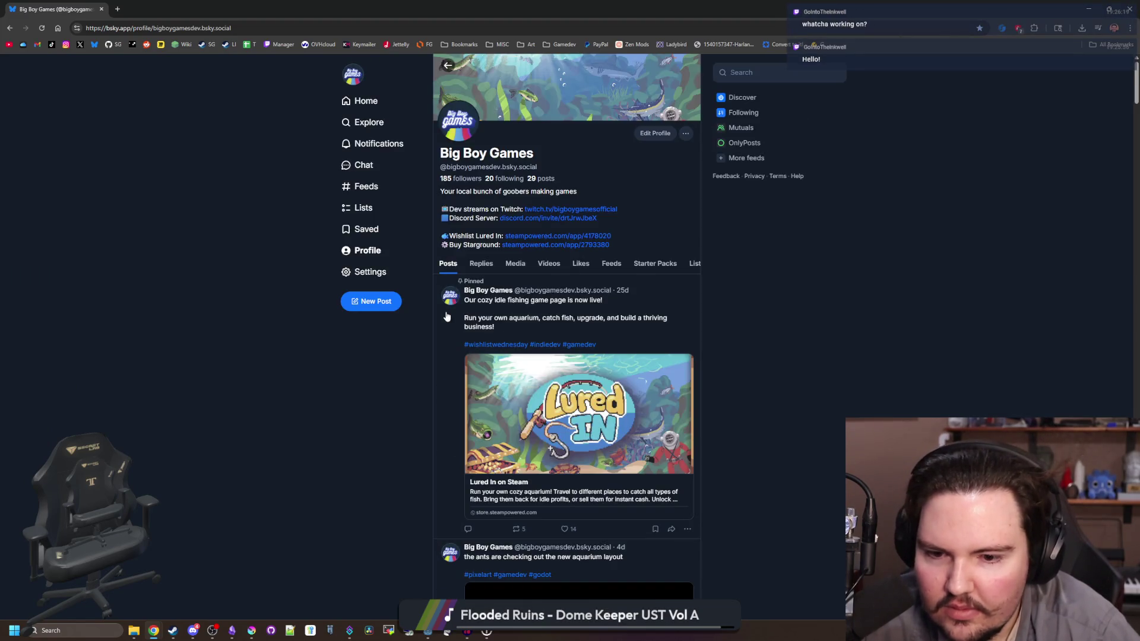
{"action": "scroll", "coordinate": [448, 316], "scroll_direction": "down", "scroll_amount": 12}
{"action": "scroll", "coordinate": [448, 317], "scroll_direction": "down", "scroll_amount": 4}
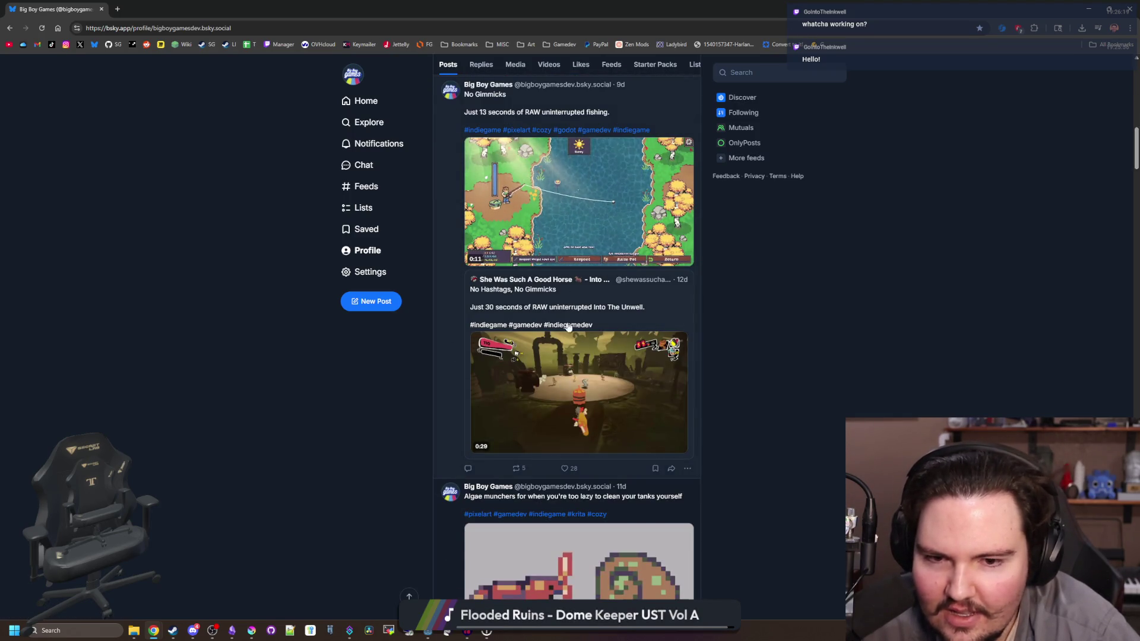
{"action": "scroll", "coordinate": [427, 267], "scroll_direction": "up", "scroll_amount": 15}
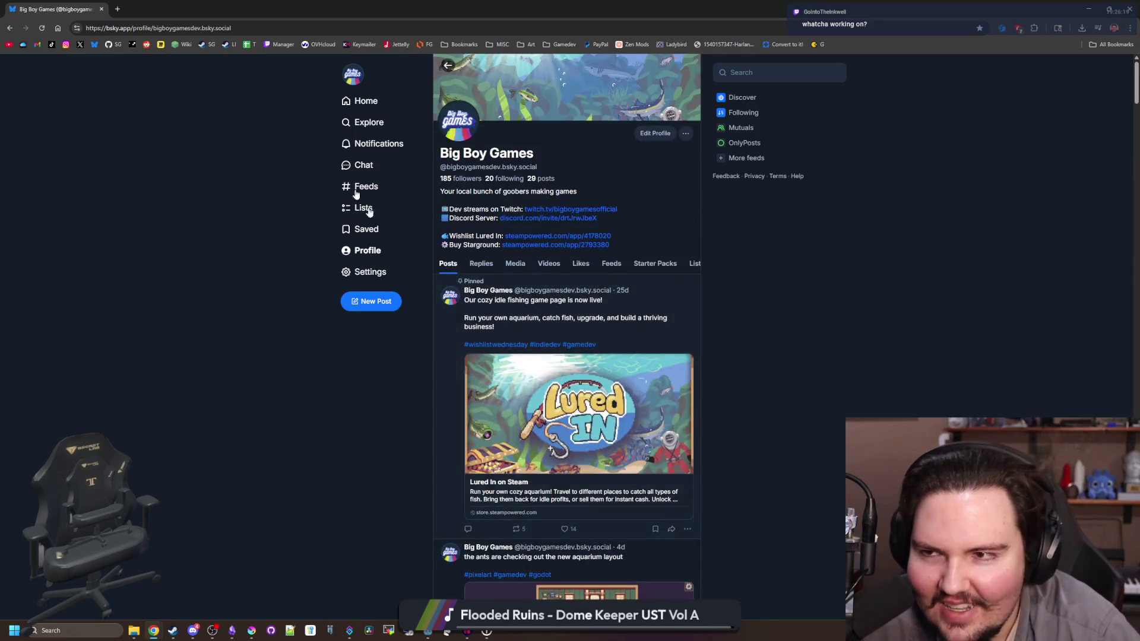
{"action": "left_click_drag", "start_coordinate": [760, 9], "coordinate": [761, 350]}
{"action": "left_click", "coordinate": [413, 325]}
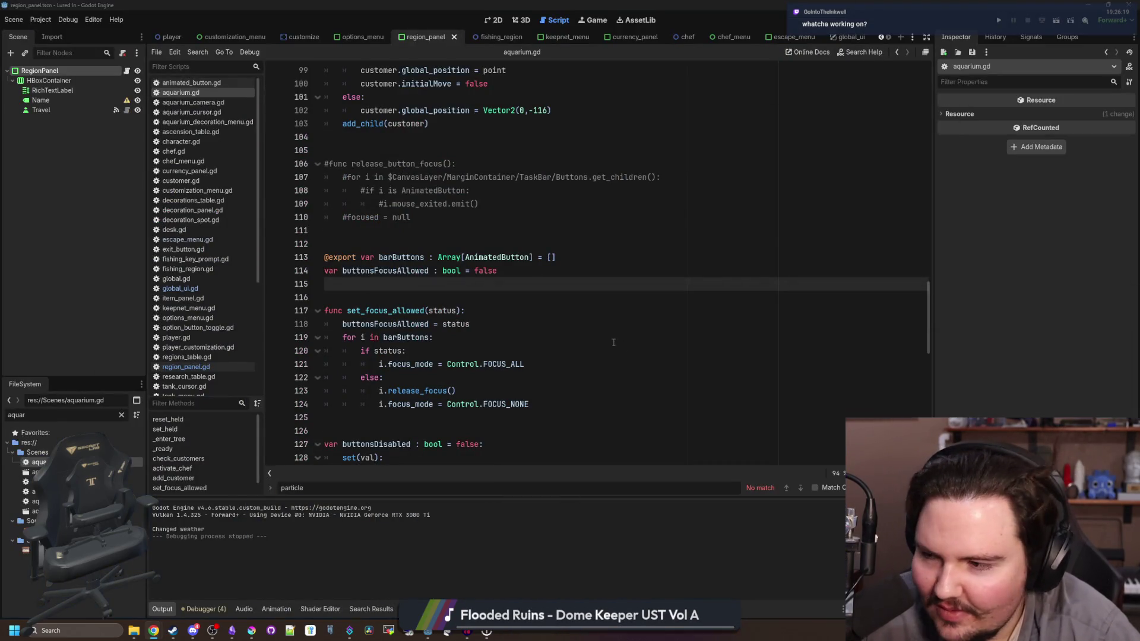
Step: Filter the file list for 'aquariu' and open the aquarium_cursor.gd script
{"action": "left_click", "coordinate": [514, 297]}
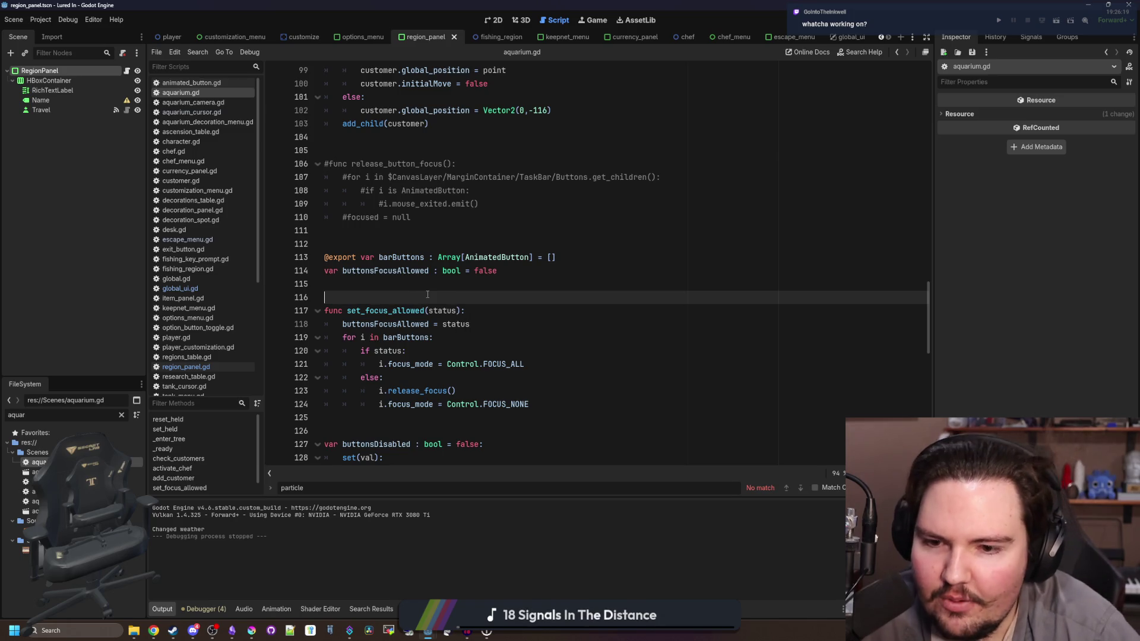
{"action": "left_click", "coordinate": [590, 22]}
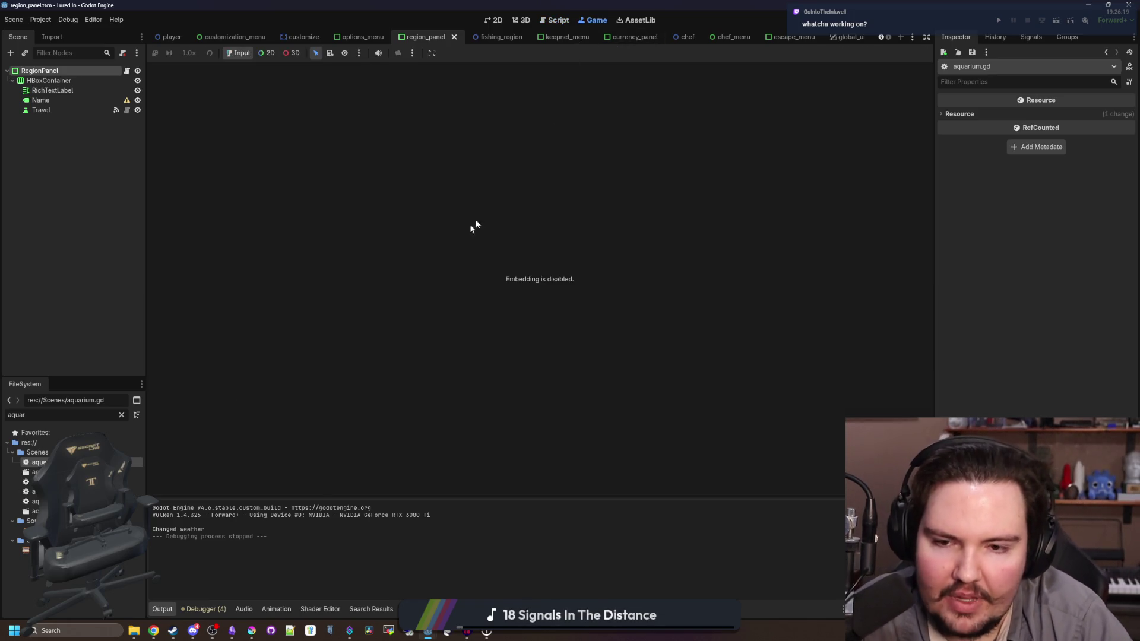
{"action": "left_click", "coordinate": [495, 21]}
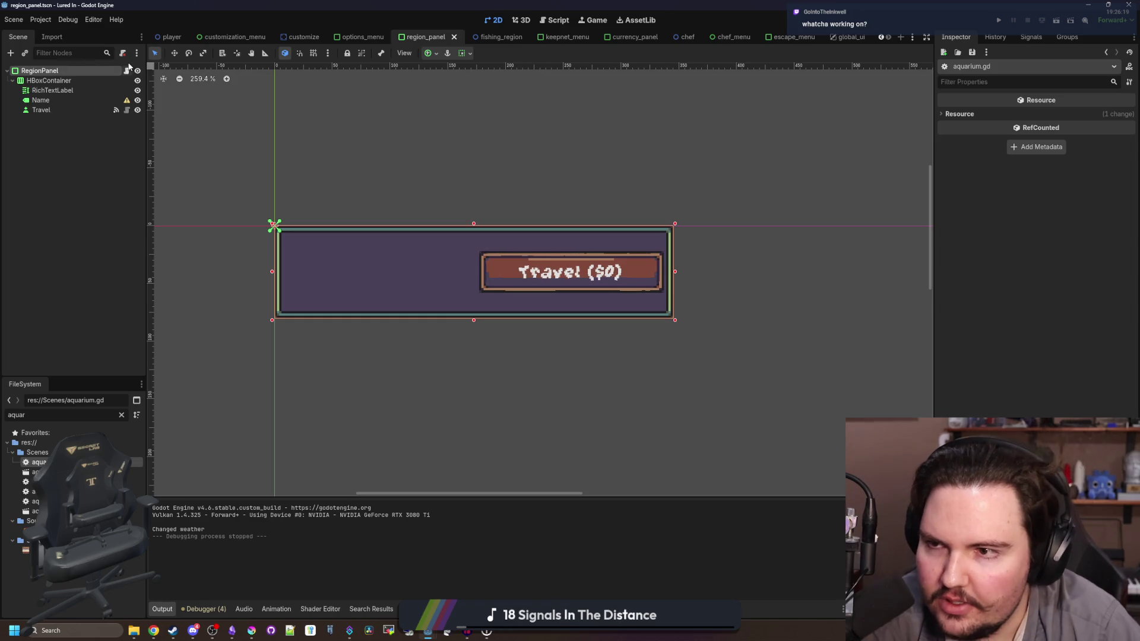
{"action": "left_click", "coordinate": [121, 416]}
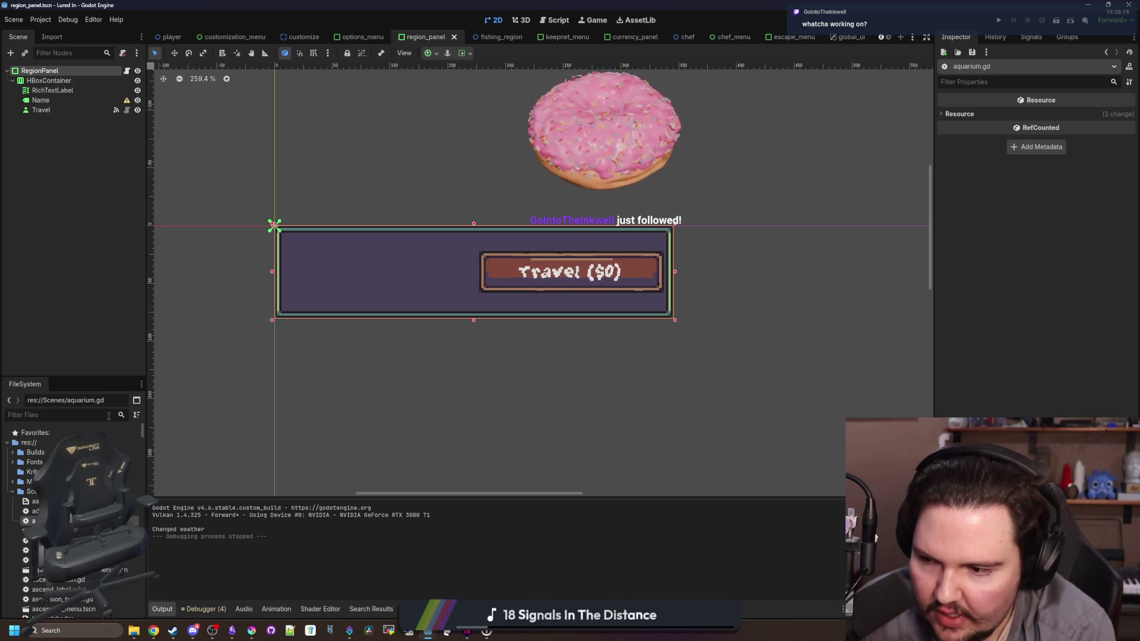
{"action": "left_click", "coordinate": [108, 416]}
{"action": "type", "text": "aquariu"}
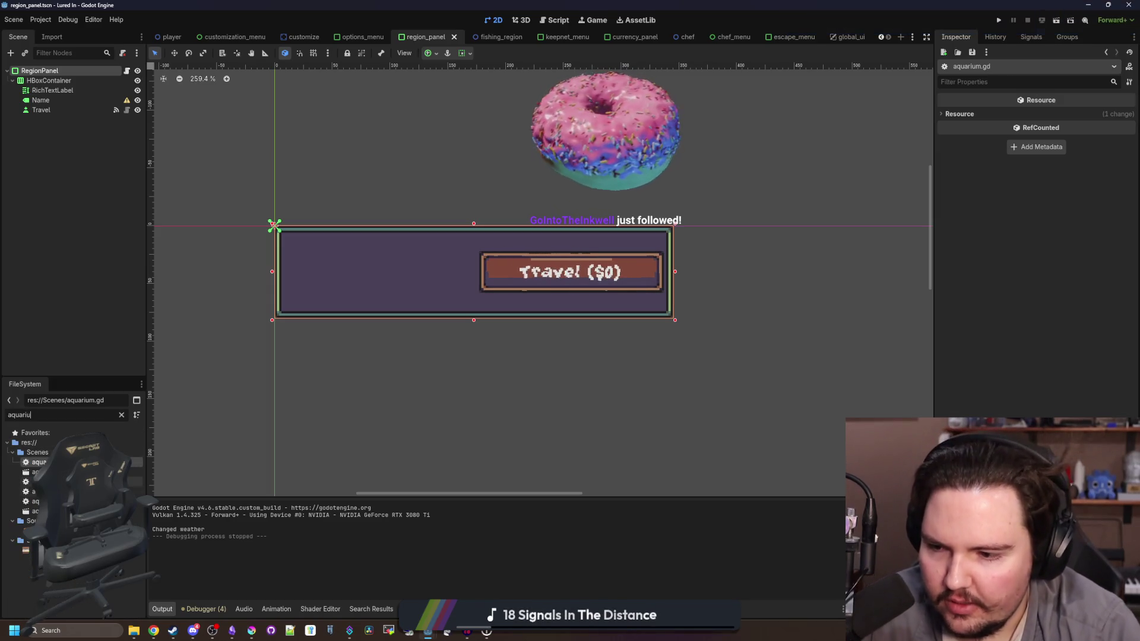
{"action": "double_click", "coordinate": [36, 492]}
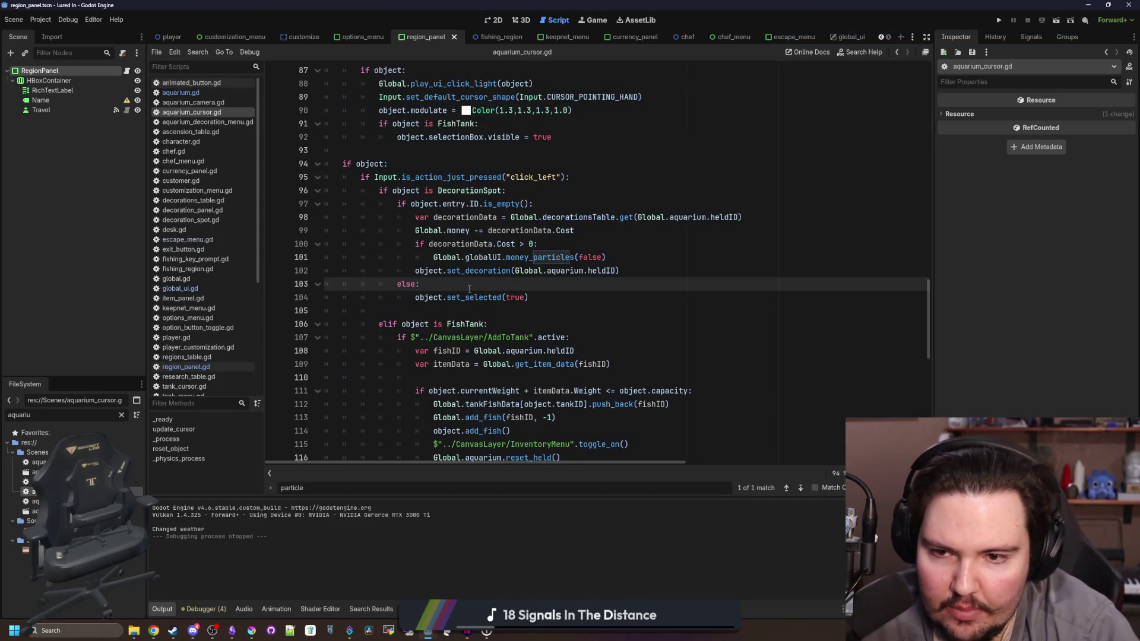
Step: Add an else: branch after the money particles call on line 101, then run the project
{"action": "left_click", "coordinate": [659, 257]}
{"action": "key", "text": "Return"}
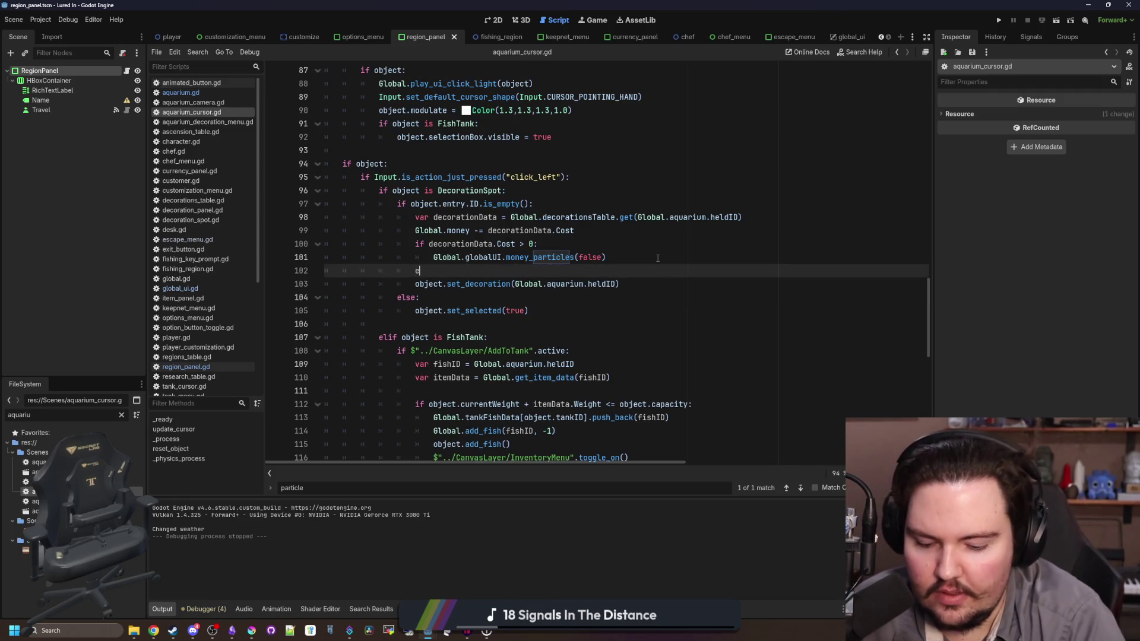
{"action": "type", "text": "lse:"}
{"action": "key", "text": "Return"}
{"action": "left_click", "coordinate": [658, 257]}
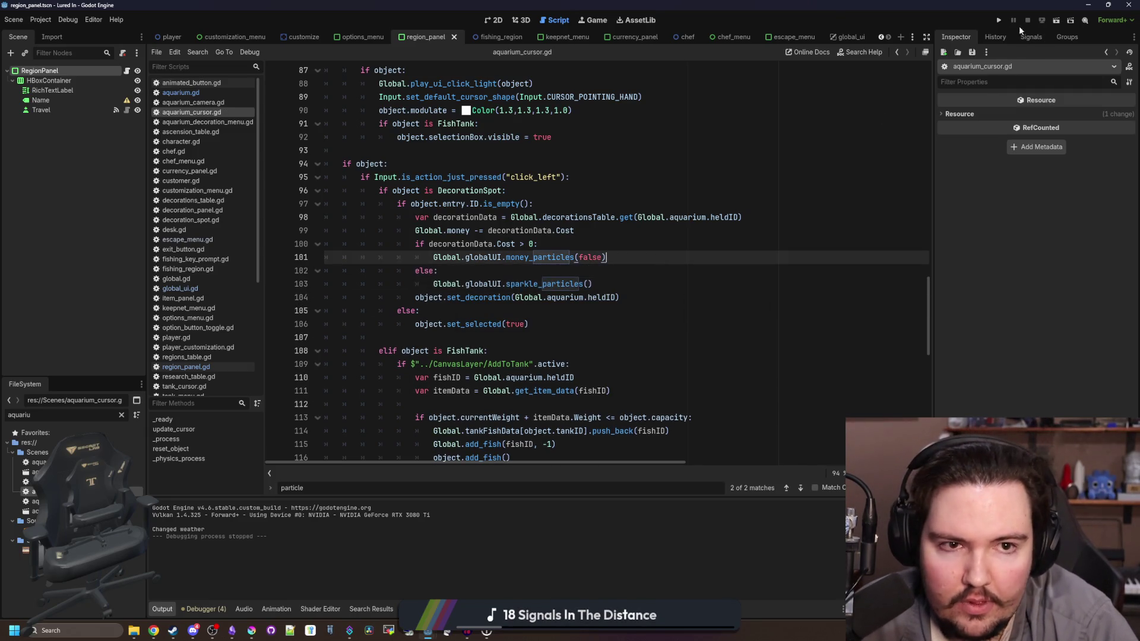
{"action": "left_click", "coordinate": [999, 21]}
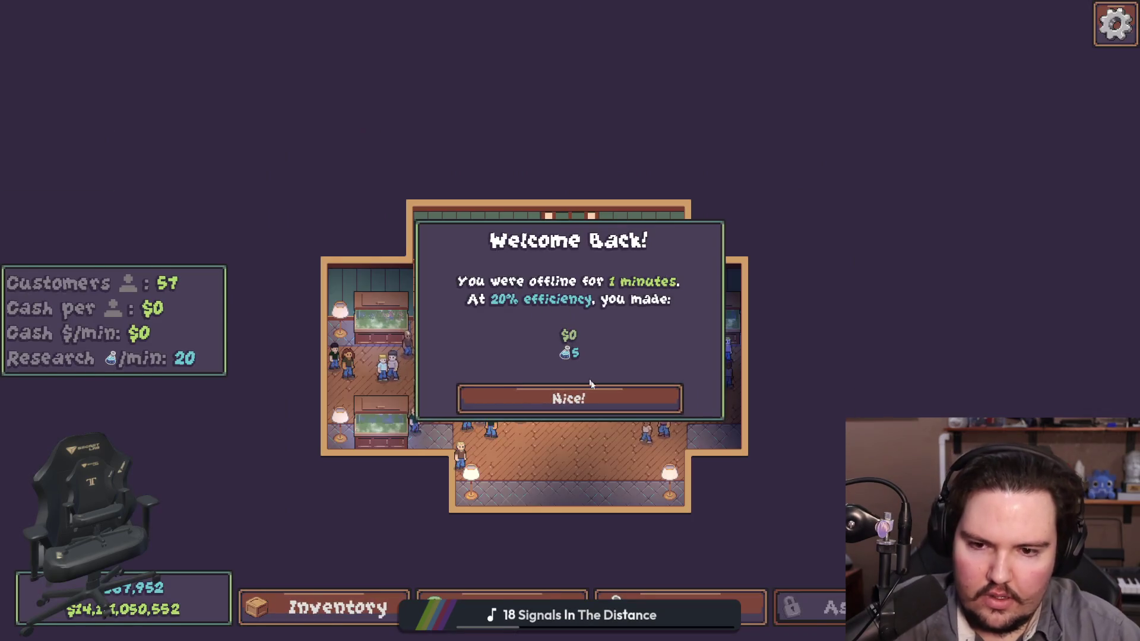
Step: Dismiss the Welcome Back earnings notice and travel to the Pond
{"action": "left_click", "coordinate": [571, 394]}
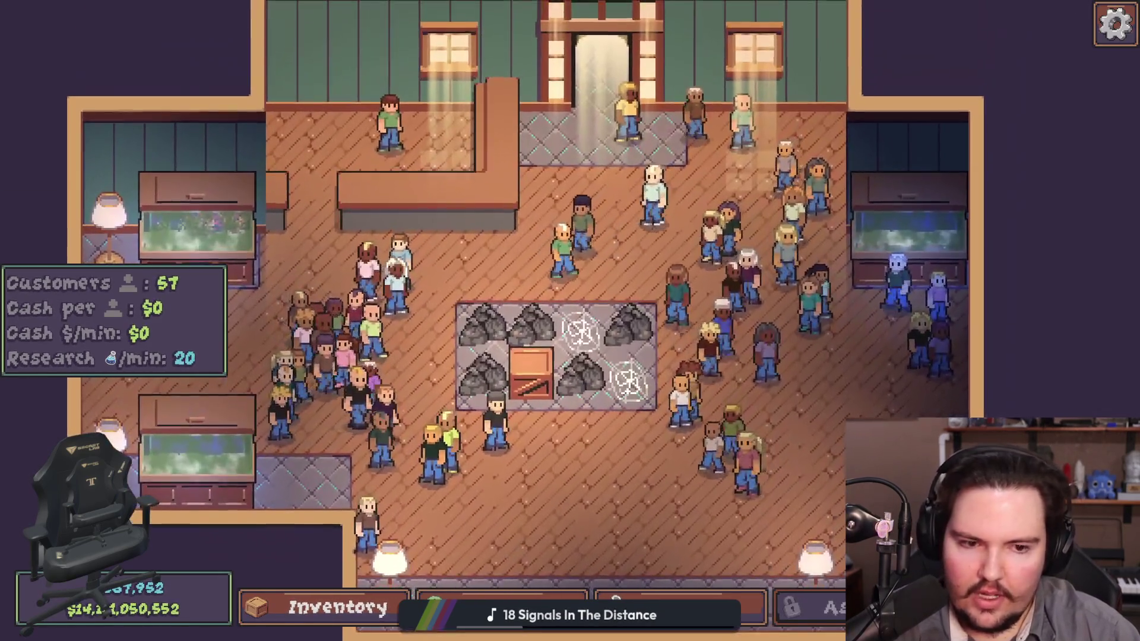
{"action": "key", "text": "t"}
{"action": "left_click", "coordinate": [809, 196]}
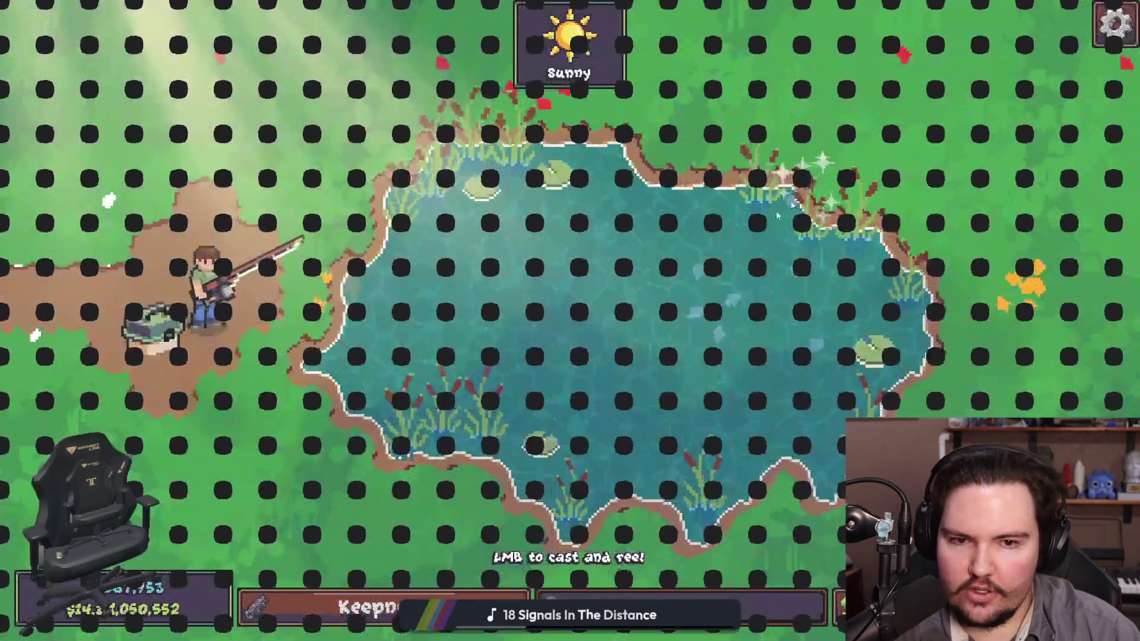
Step: Cast and reel in a Goldfish, then return to the shop
{"action": "left_click", "coordinate": [557, 240]}
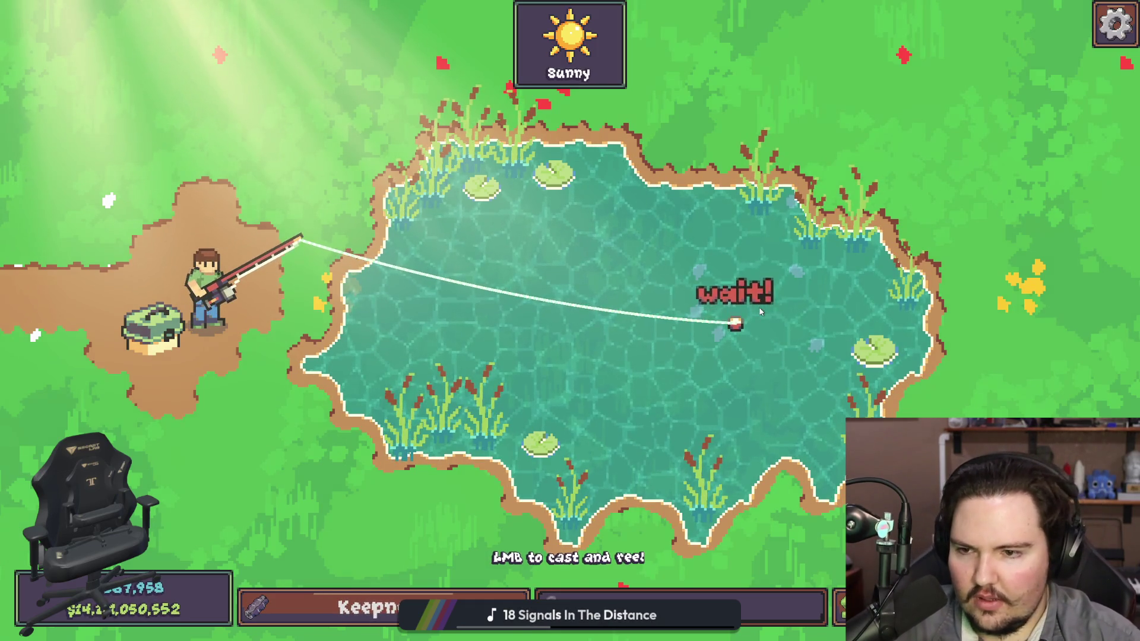
{"action": "left_click", "coordinate": [707, 316]}
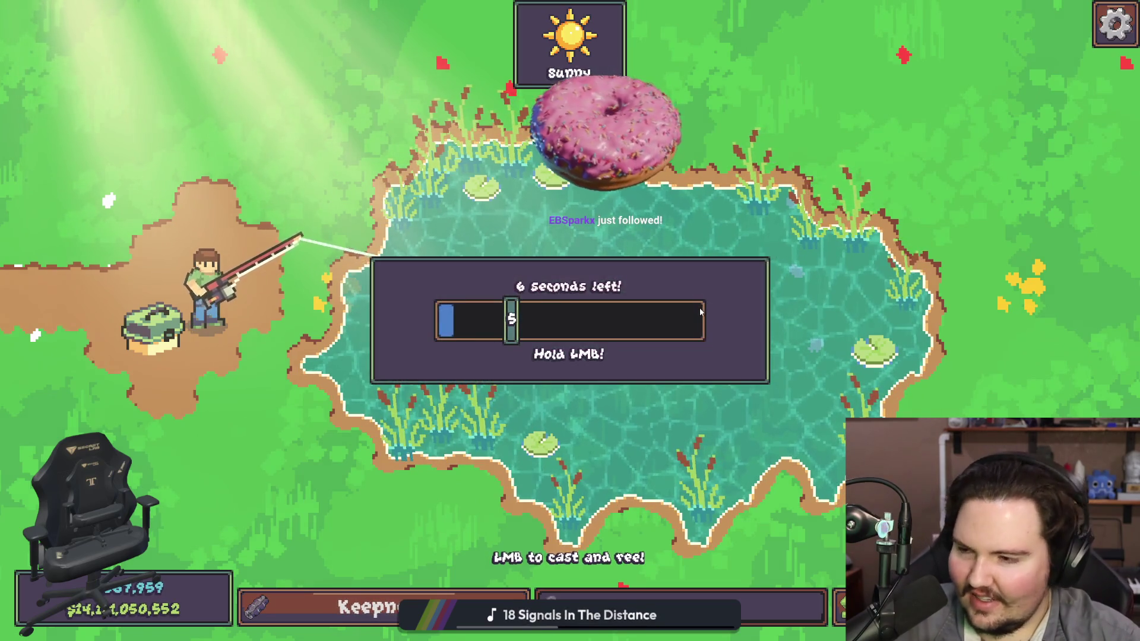
{"action": "left_click", "coordinate": [700, 313]}
{"action": "left_click", "coordinate": [700, 311]}
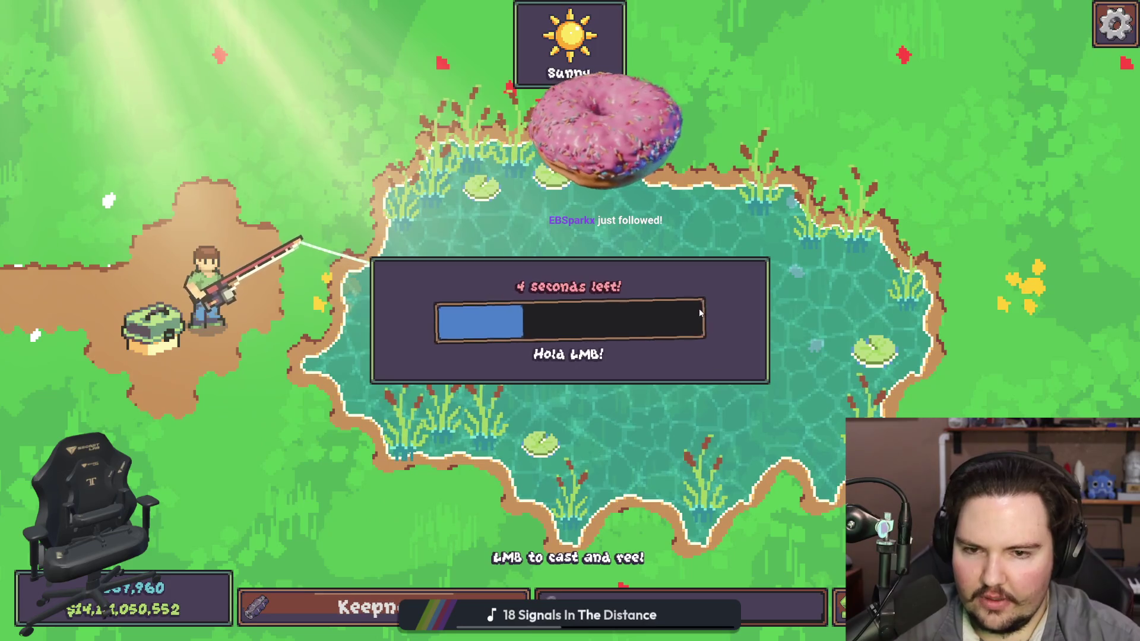
{"action": "left_click_drag", "start_coordinate": [700, 310], "coordinate": [701, 256]}
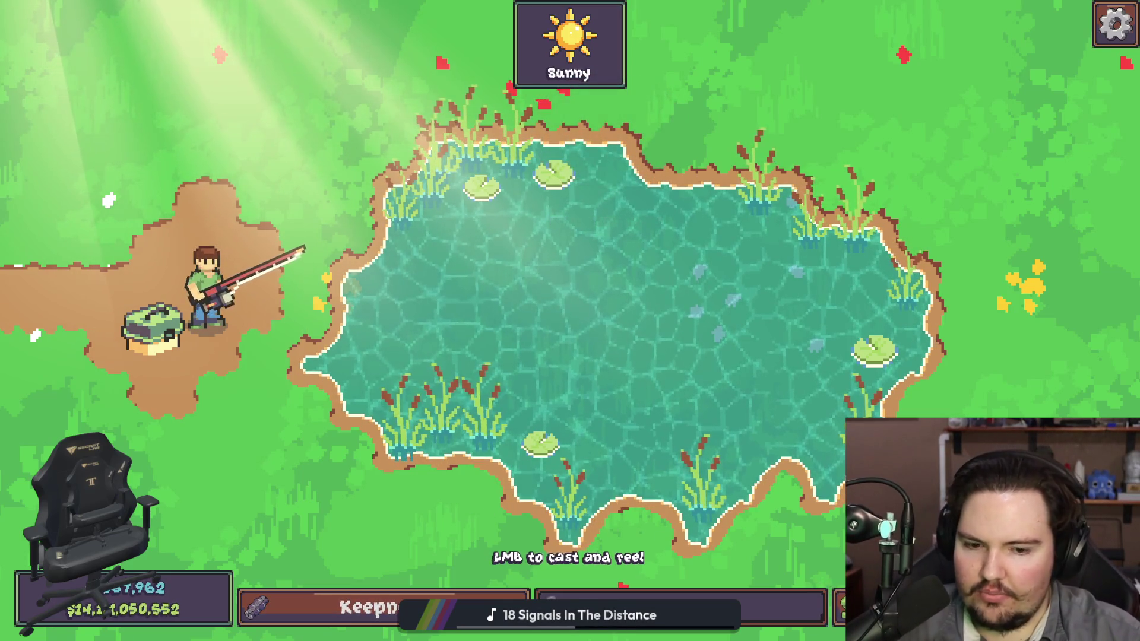
{"action": "key", "text": "Escape"}
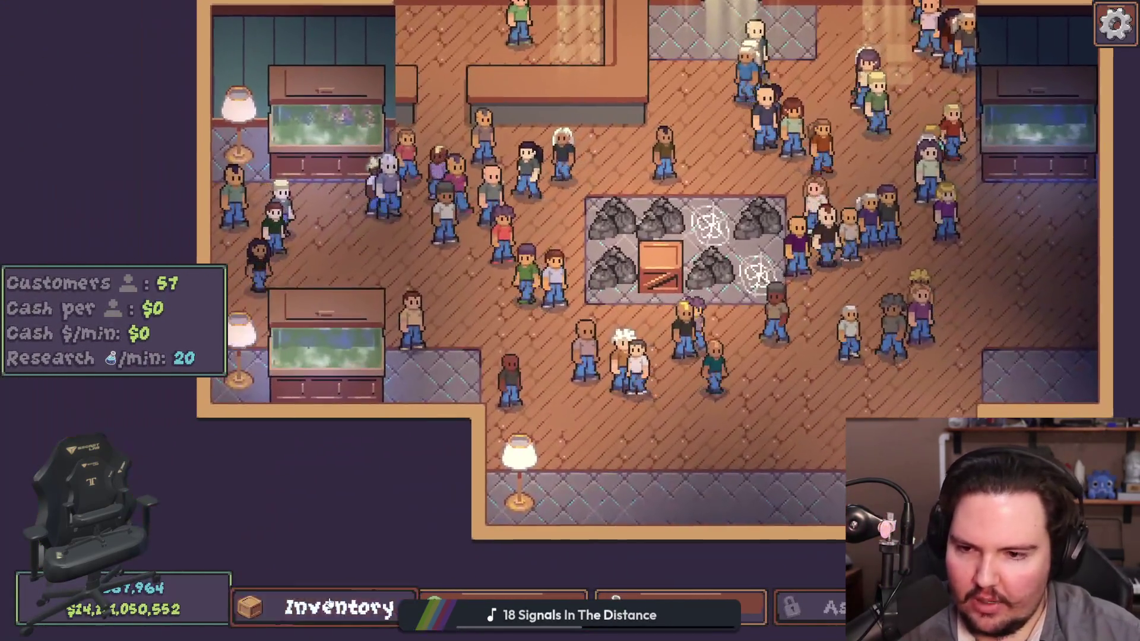
Step: Move the goldfish into Fish Tank 3 and scrub the green algae out of it
{"action": "key", "text": "i"}
{"action": "left_click", "coordinate": [781, 421]}
{"action": "left_click", "coordinate": [431, 367]}
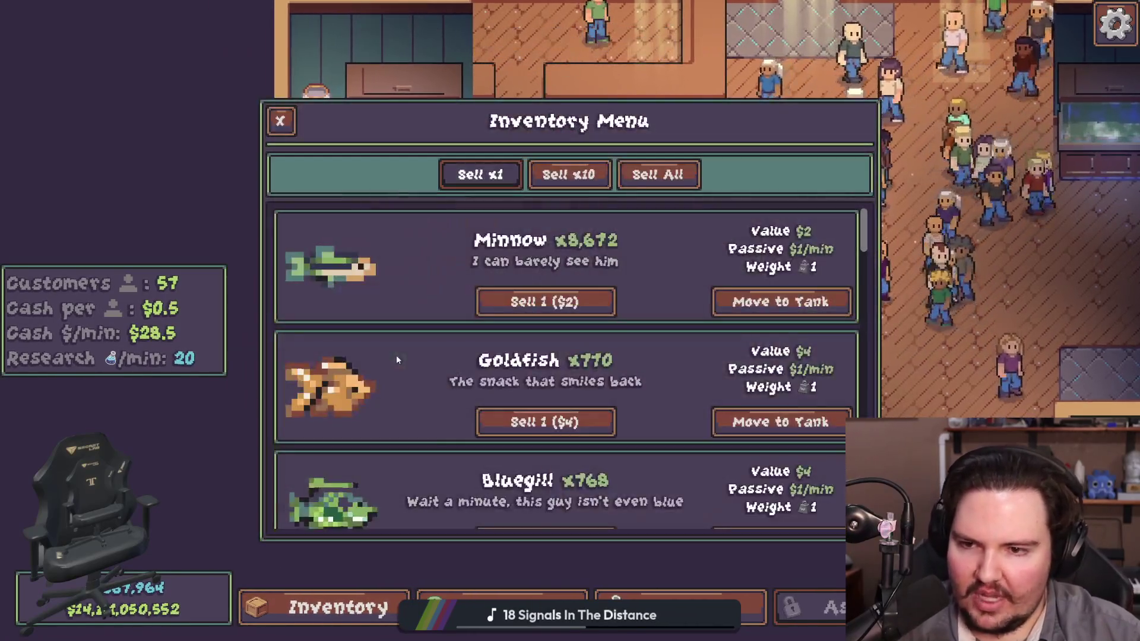
{"action": "left_click", "coordinate": [431, 367]}
{"action": "mouse_move", "coordinate": [797, 254]}
{"action": "left_mouse_down"}
{"action": "mouse_move", "coordinate": [814, 256]}
{"action": "mouse_move", "coordinate": [720, 339]}
{"action": "mouse_move", "coordinate": [178, 382]}
{"action": "mouse_move", "coordinate": [611, 414]}
{"action": "left_mouse_up"}
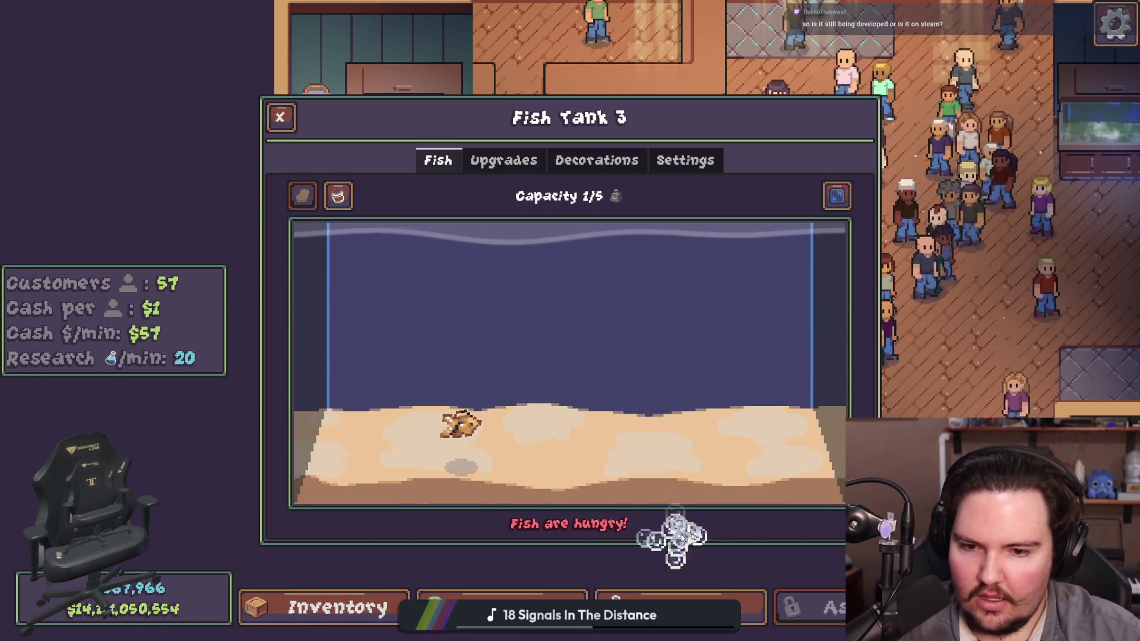
{"action": "left_click", "coordinate": [455, 434]}
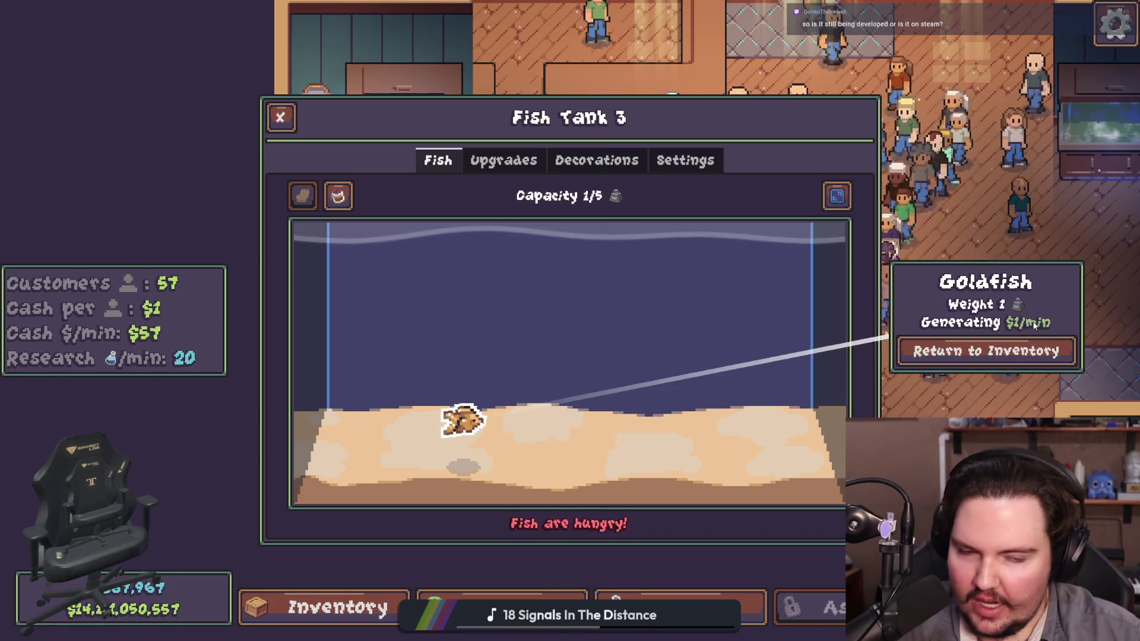
{"action": "key", "text": "Escape"}
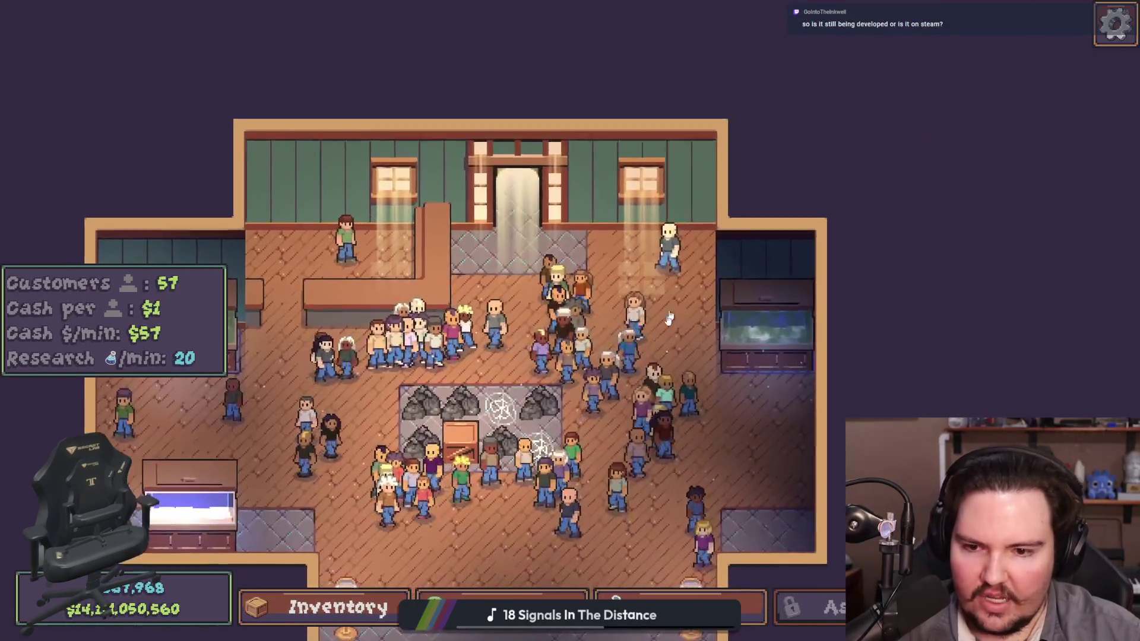
Step: Pan around the shop, briefly checking a decoration's edit options
{"action": "scroll", "coordinate": [669, 319], "scroll_direction": "up", "scroll_amount": 3}
{"action": "left_click", "coordinate": [502, 320]}
{"action": "key", "text": "Escape"}
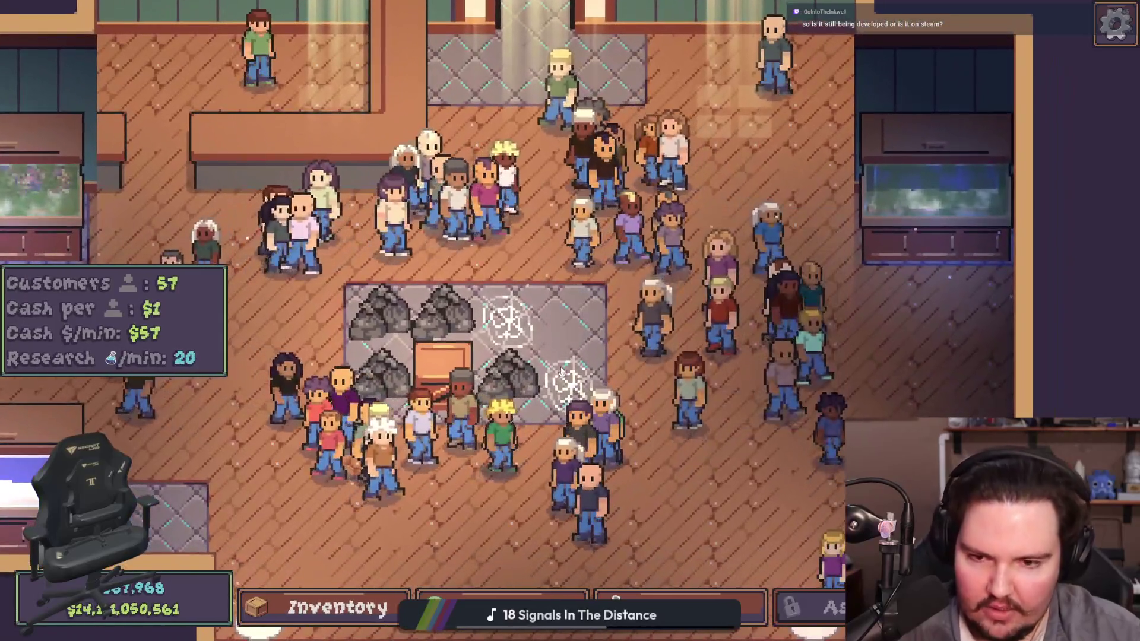
{"action": "key", "text": "a"}
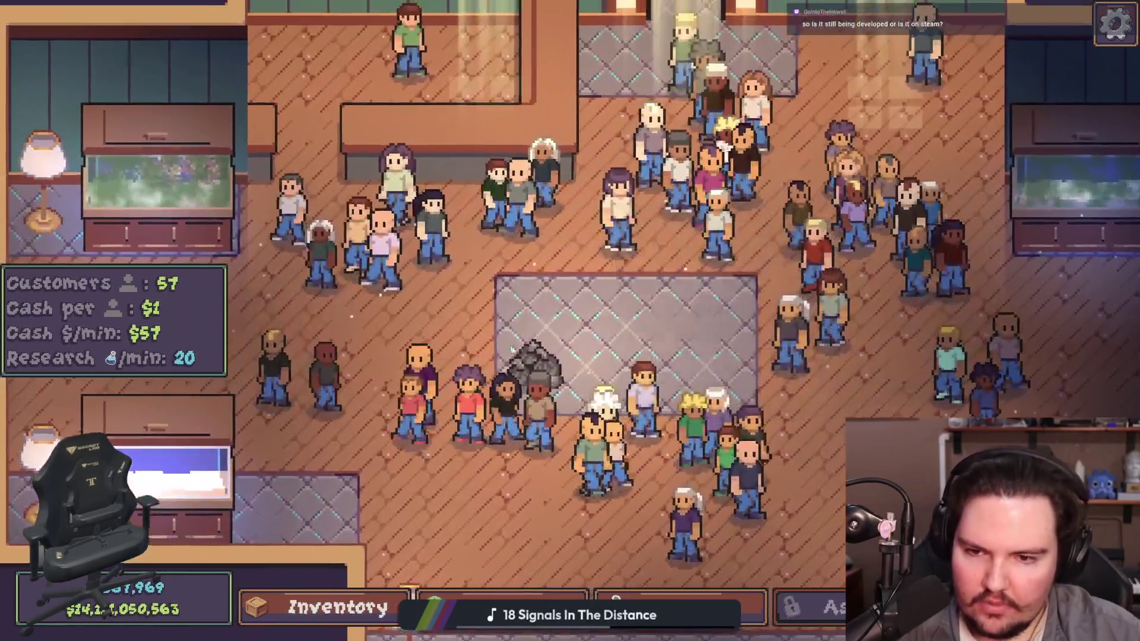
{"action": "key", "text": "s"}
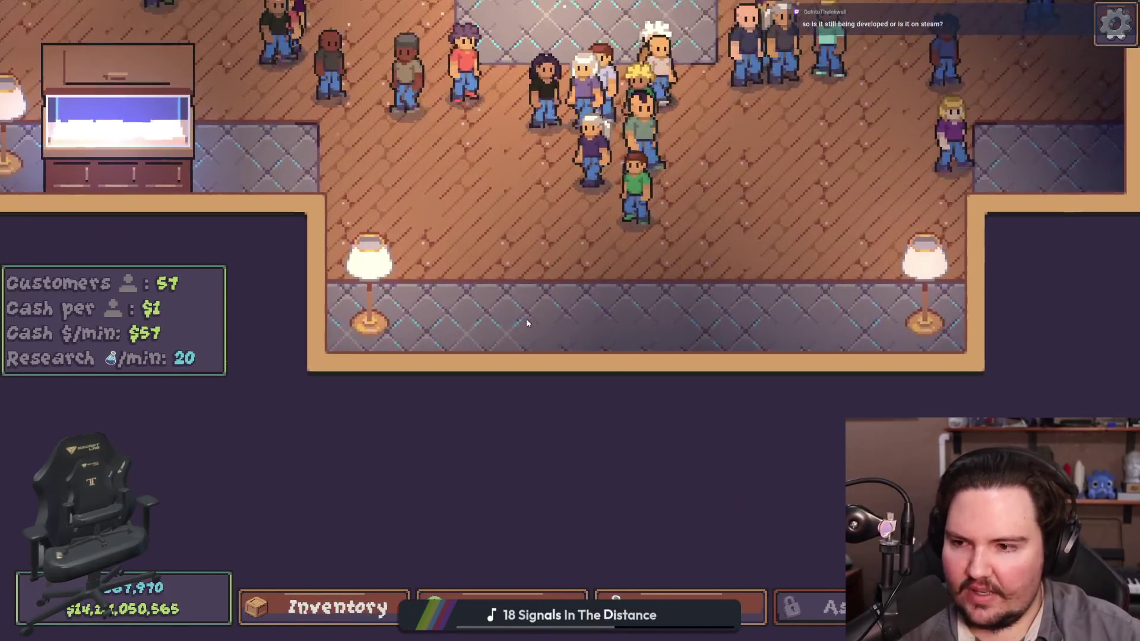
{"action": "key", "text": "w"}
Step: Buy two Merchandise levels in the Marketing upgrades, reaching $2 per customer
{"action": "key", "text": "b"}
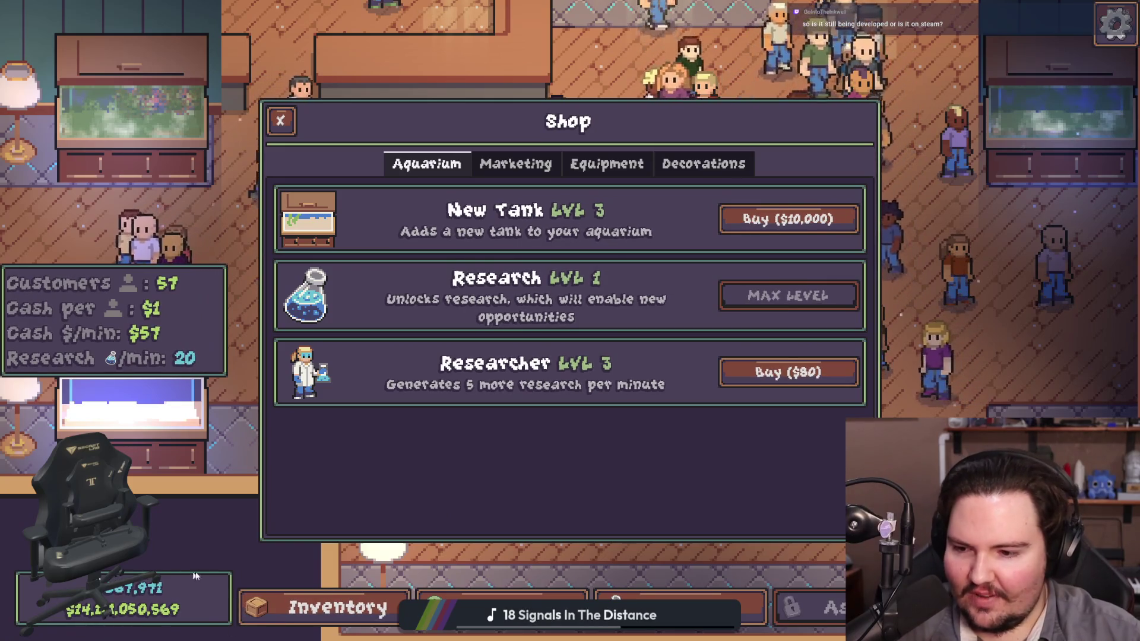
{"action": "left_click", "coordinate": [683, 607]}
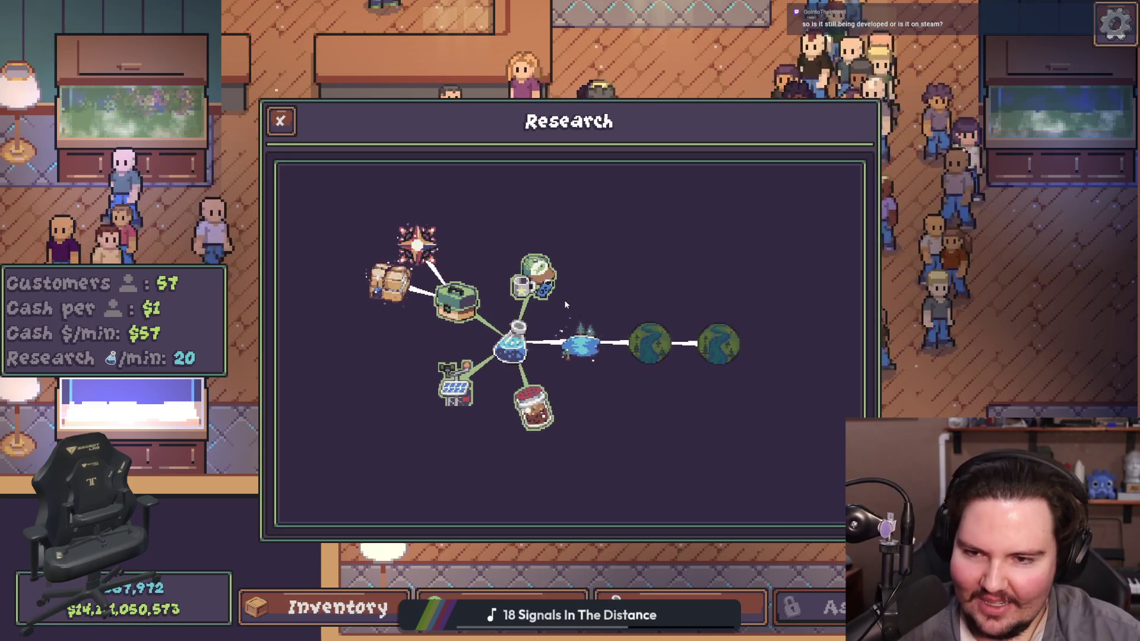
{"action": "key", "text": "Escape"}
{"action": "key", "text": "s"}
{"action": "left_click", "coordinate": [607, 164]}
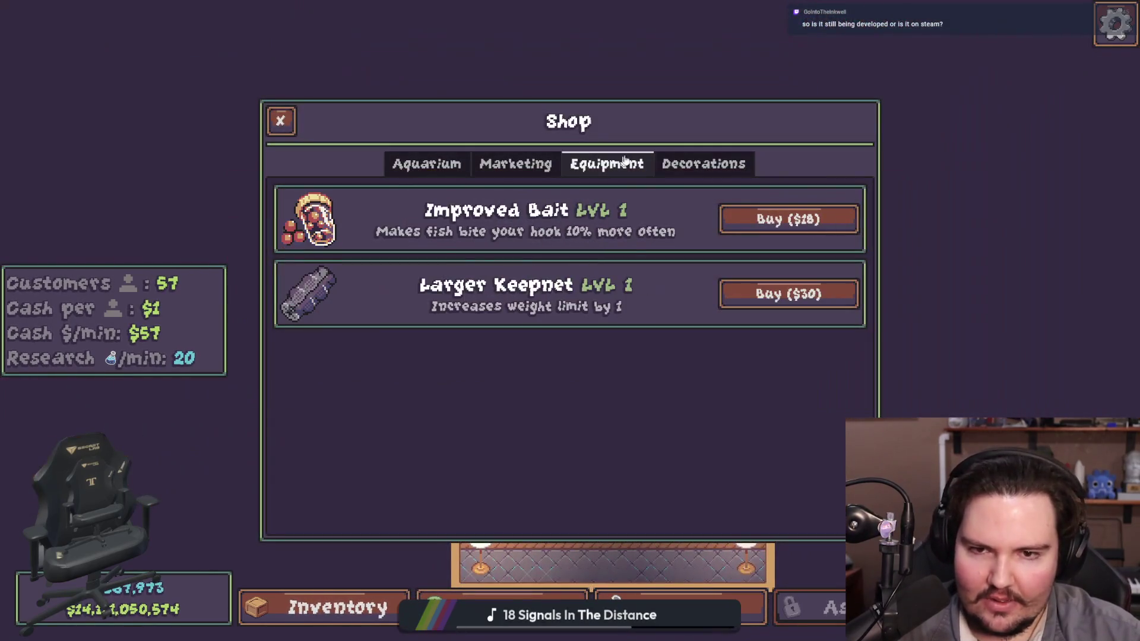
{"action": "left_click", "coordinate": [511, 164]}
{"action": "left_click", "coordinate": [784, 295]}
{"action": "left_click", "coordinate": [784, 295]}
{"action": "key", "text": "Escape"}
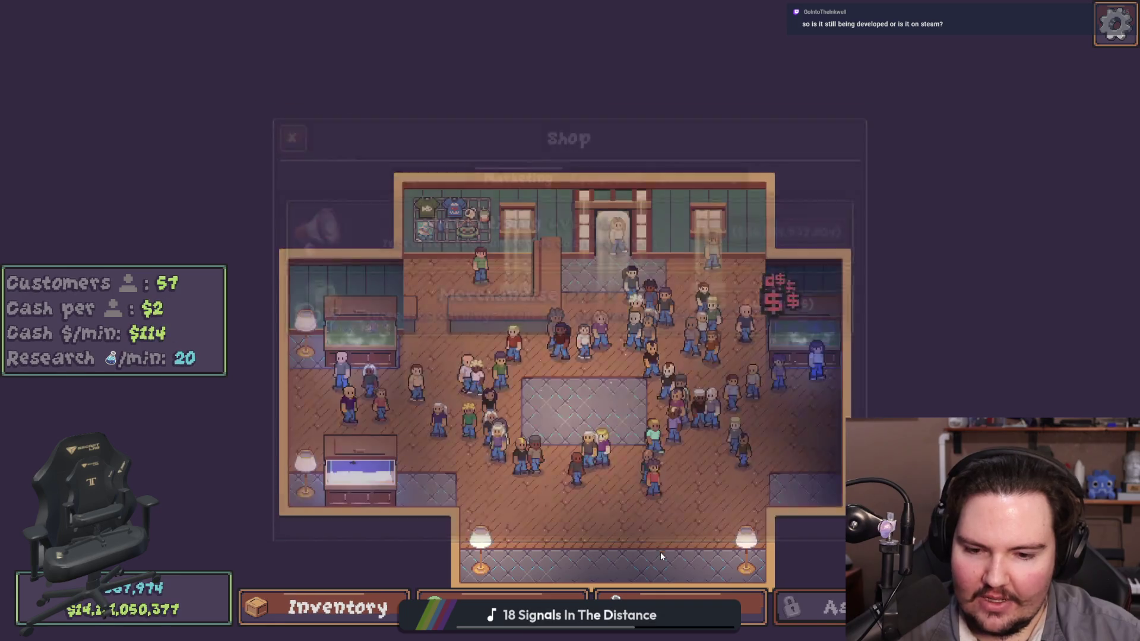
Step: Inspect the Ascension and Moving Truck research nodes, then open a new browser window
{"action": "key", "text": "r"}
{"action": "left_click", "coordinate": [418, 244]}
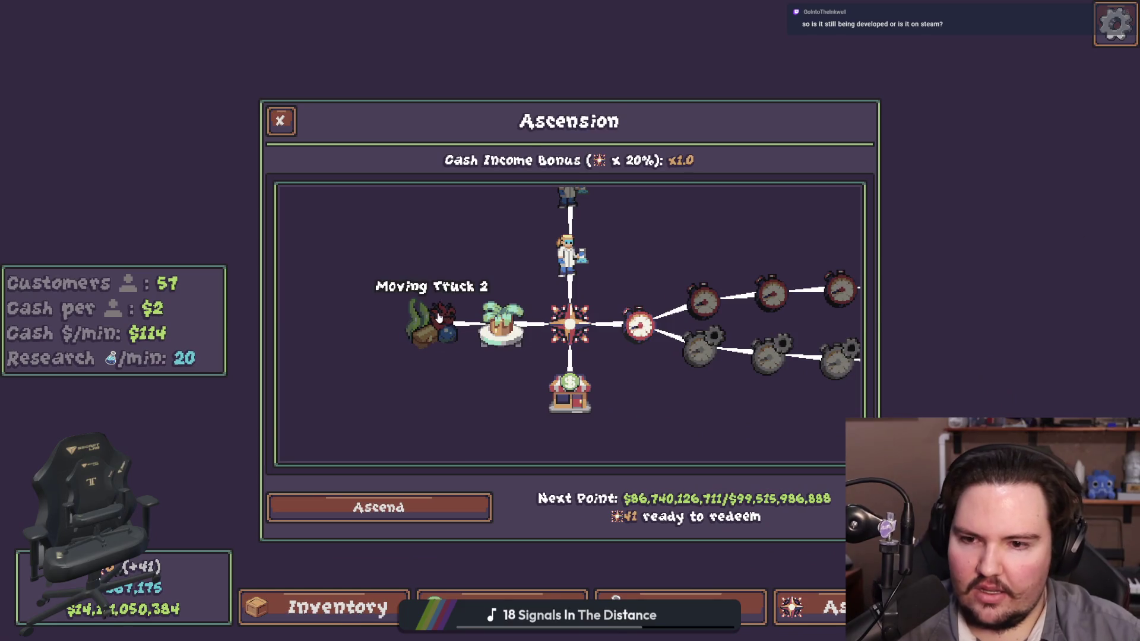
{"action": "left_click", "coordinate": [502, 323]}
{"action": "scroll", "coordinate": [446, 336], "scroll_direction": "down", "scroll_amount": 2}
{"action": "scroll", "coordinate": [629, 357], "scroll_direction": "down", "scroll_amount": 1}
{"action": "scroll", "coordinate": [607, 389], "scroll_direction": "up", "scroll_amount": 1}
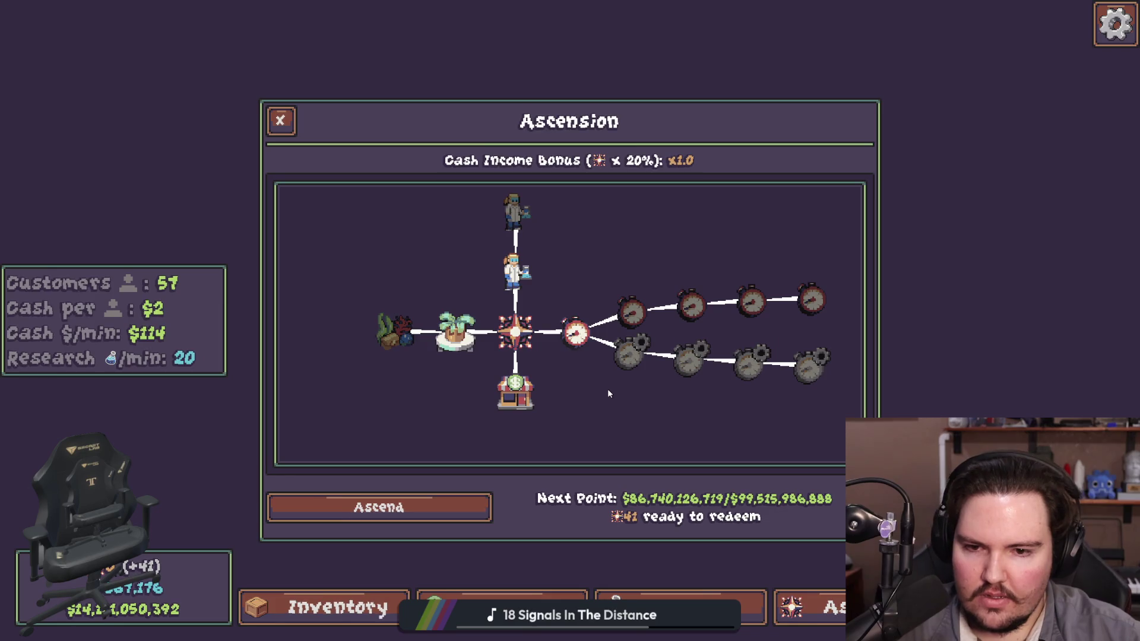
{"action": "key", "text": "Escape"}
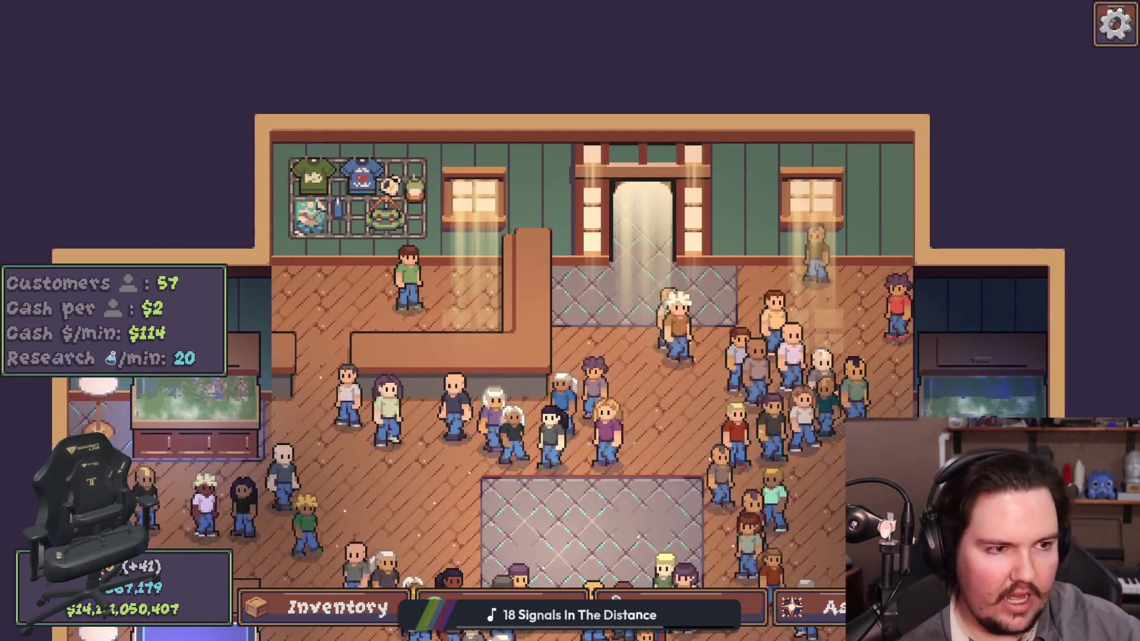
{"action": "key", "text": "ctrl+n"}
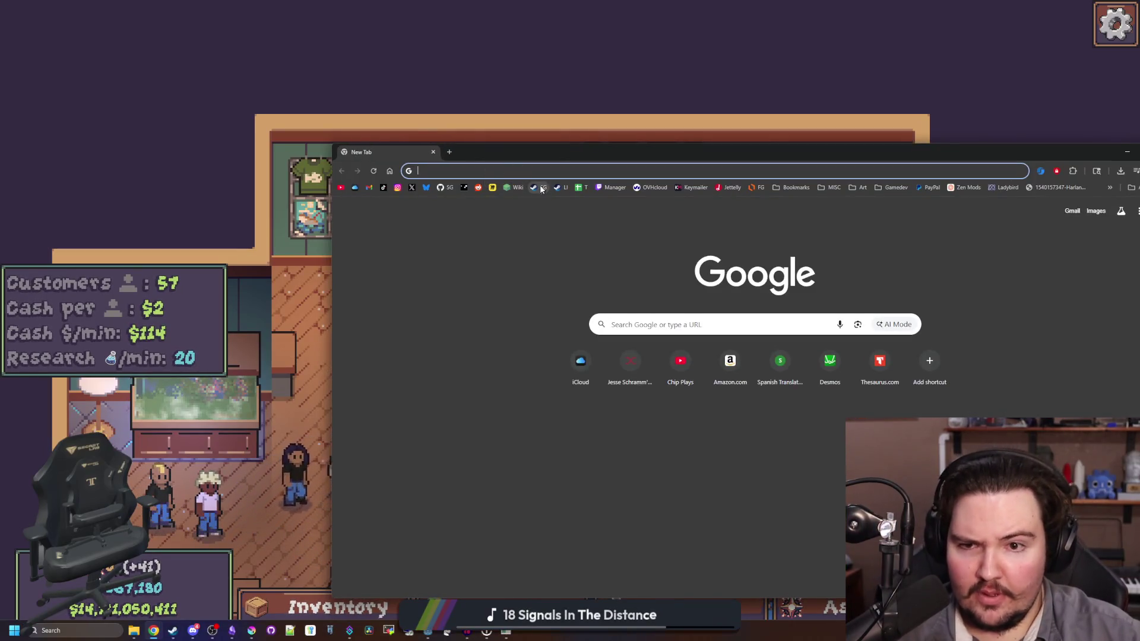
Step: Scroll through the Lured In Steam store page, then shrink and close it
{"action": "double_click", "coordinate": [565, 155]}
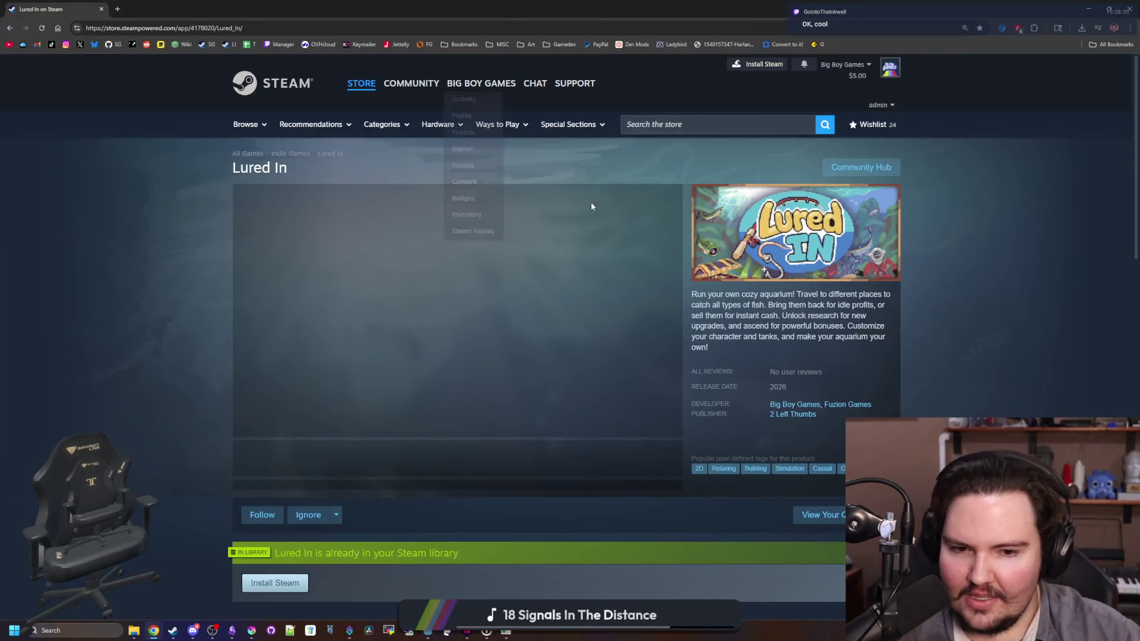
{"action": "scroll", "coordinate": [462, 283], "scroll_direction": "down", "scroll_amount": 6}
{"action": "scroll", "coordinate": [462, 283], "scroll_direction": "down", "scroll_amount": 10}
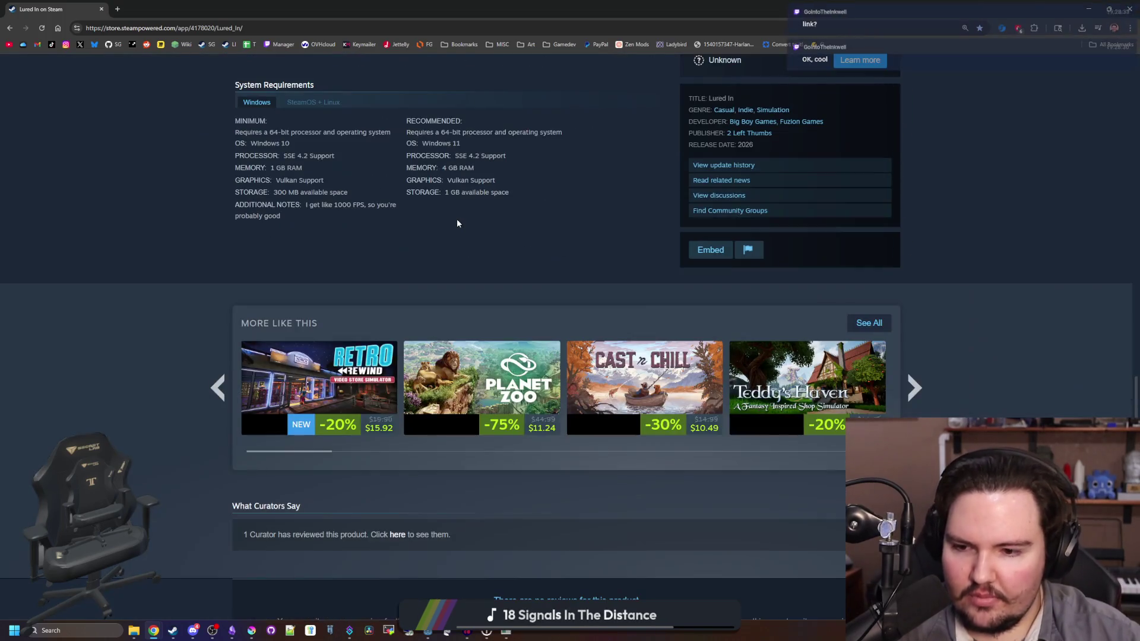
{"action": "scroll", "coordinate": [469, 212], "scroll_direction": "up", "scroll_amount": 20}
{"action": "mouse_move", "coordinate": [355, 6]}
{"action": "left_mouse_down"}
{"action": "mouse_move", "coordinate": [386, 270]}
{"action": "mouse_move", "coordinate": [474, 339]}
{"action": "left_mouse_up"}
{"action": "left_click", "coordinate": [457, 325]}
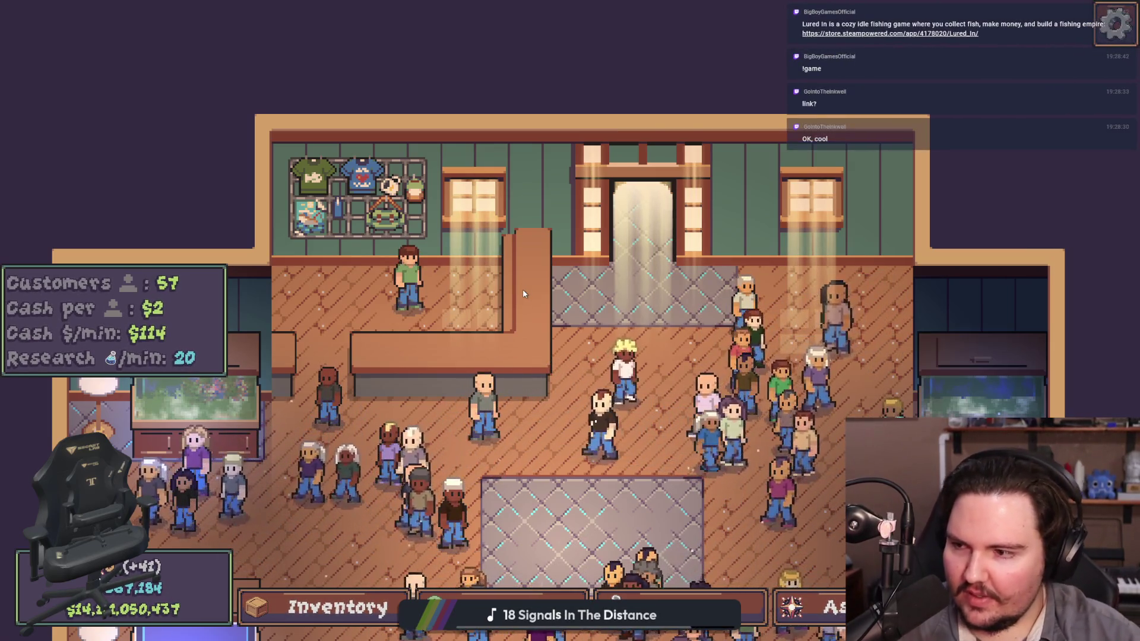
Step: Pan and zoom around the busy shop, viewing the back wall and merchandise rack
{"action": "key", "text": "s"}
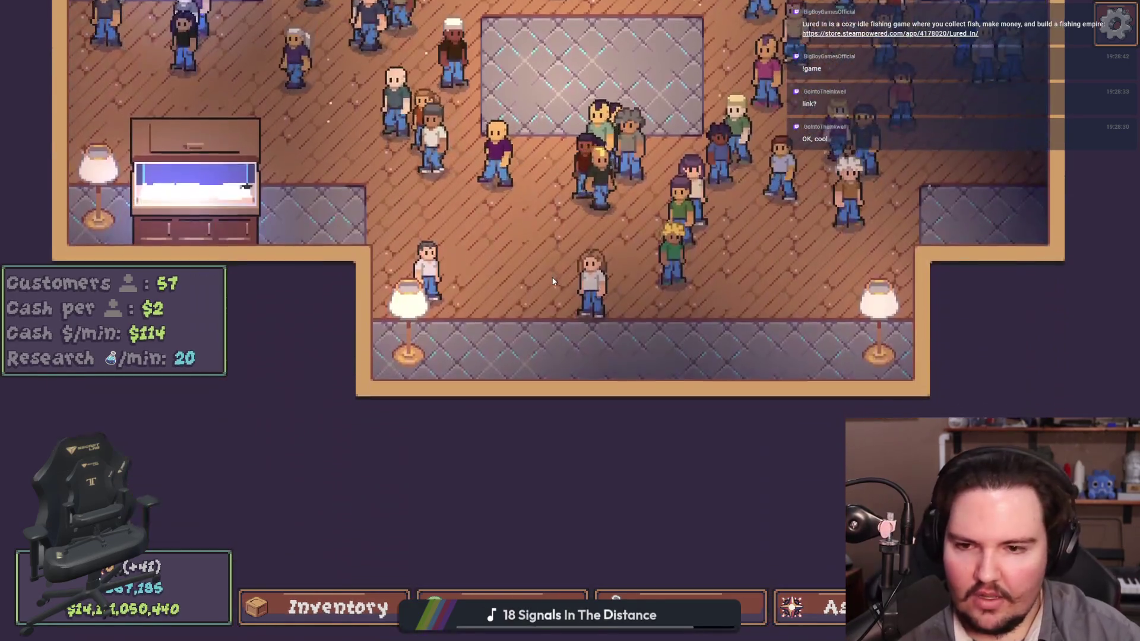
{"action": "key", "text": "w"}
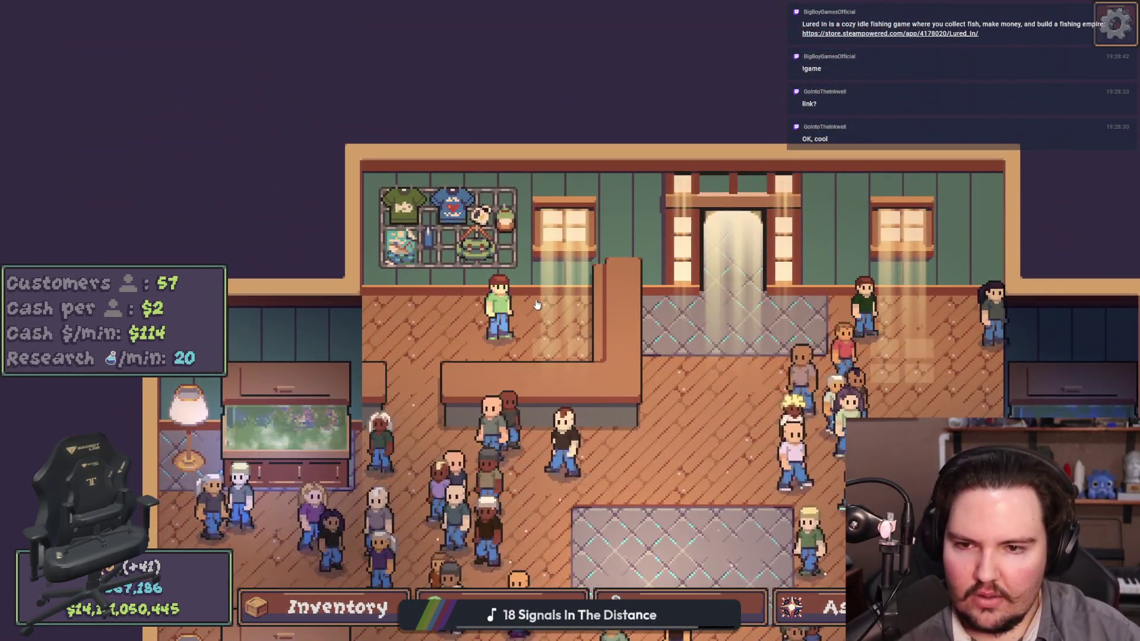
{"action": "scroll", "coordinate": [536, 304], "scroll_direction": "up", "scroll_amount": 3}
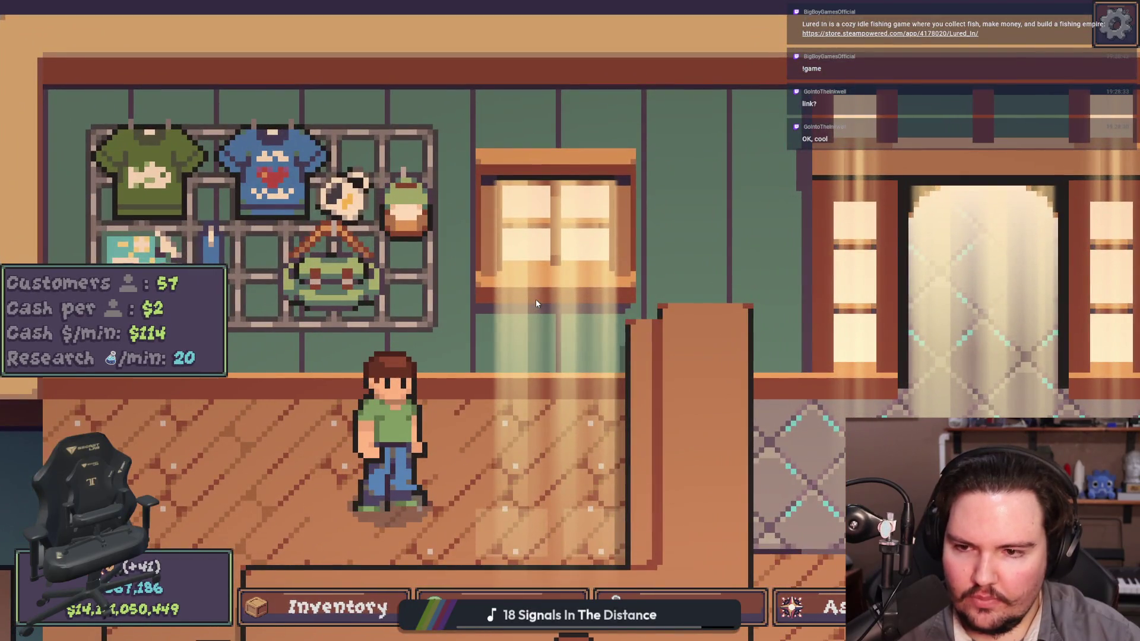
{"action": "scroll", "coordinate": [535, 304], "scroll_direction": "down", "scroll_amount": 3}
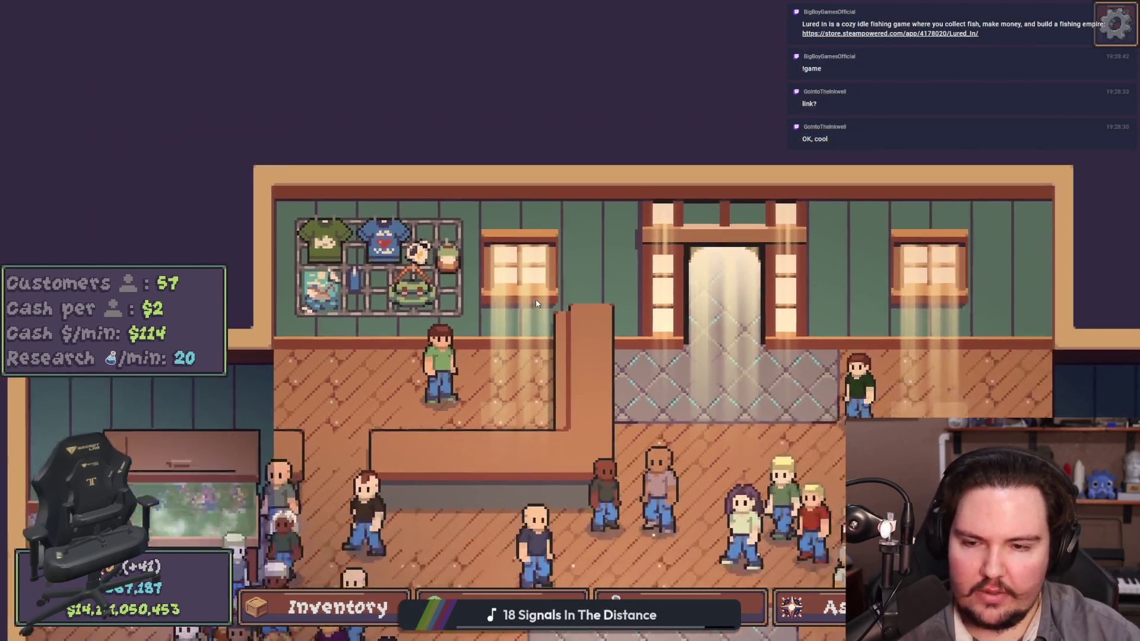
{"action": "scroll", "coordinate": [536, 304], "scroll_direction": "down", "scroll_amount": 3}
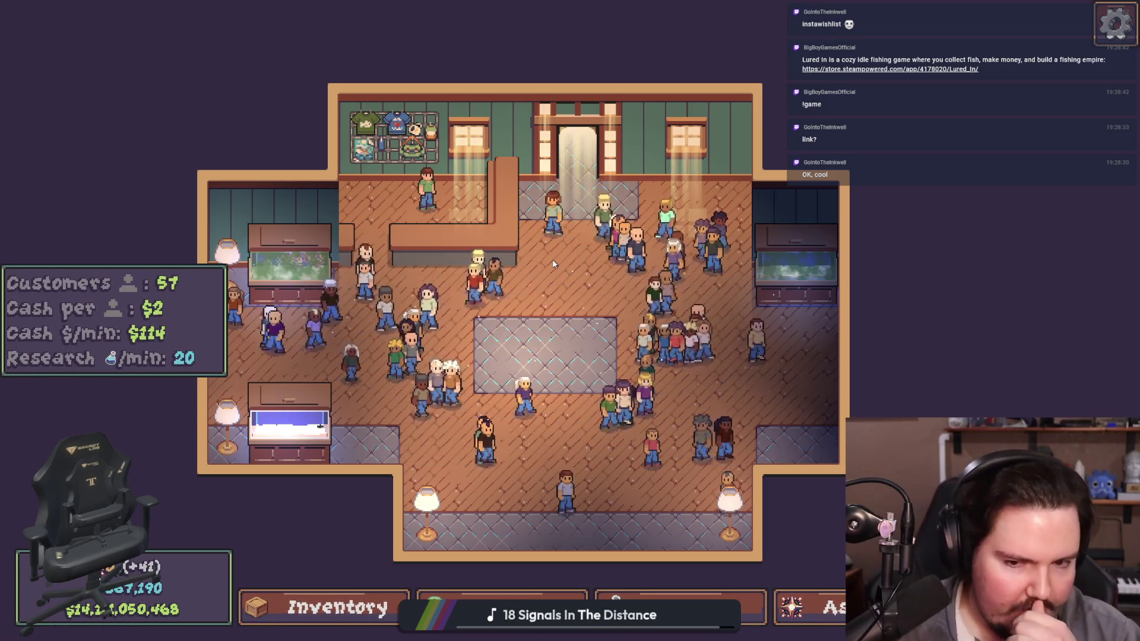
{"action": "key", "text": "s"}
{"action": "key", "text": "a"}
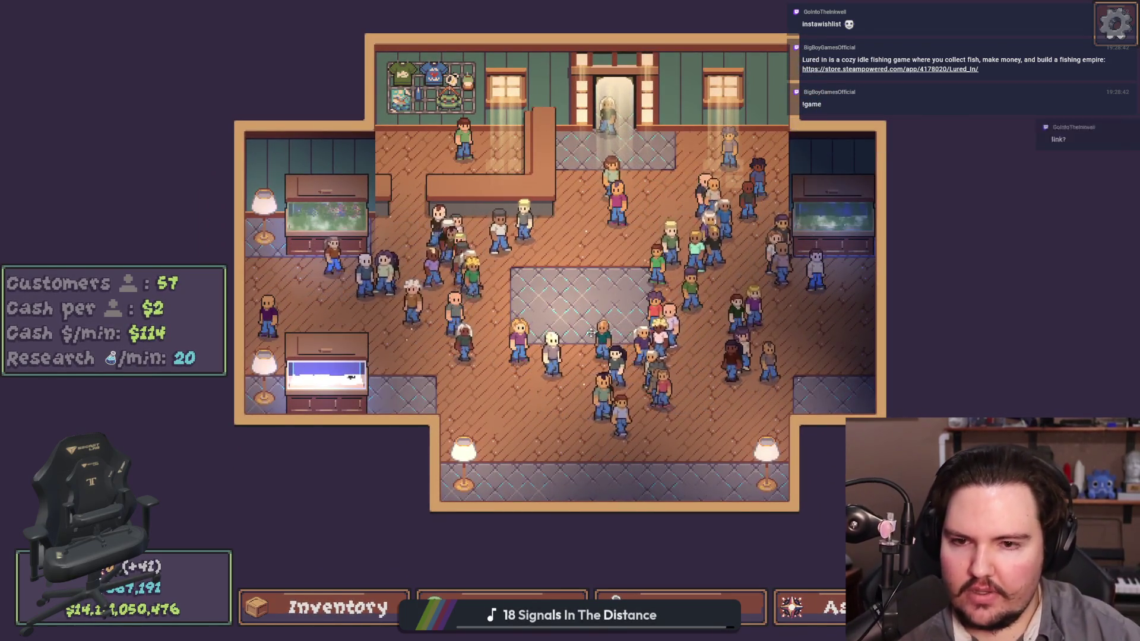
{"action": "key", "text": "w"}
Step: Re-frame the shop floor view, then take the free trip to the Pond
{"action": "scroll", "coordinate": [591, 334], "scroll_direction": "up", "scroll_amount": 3}
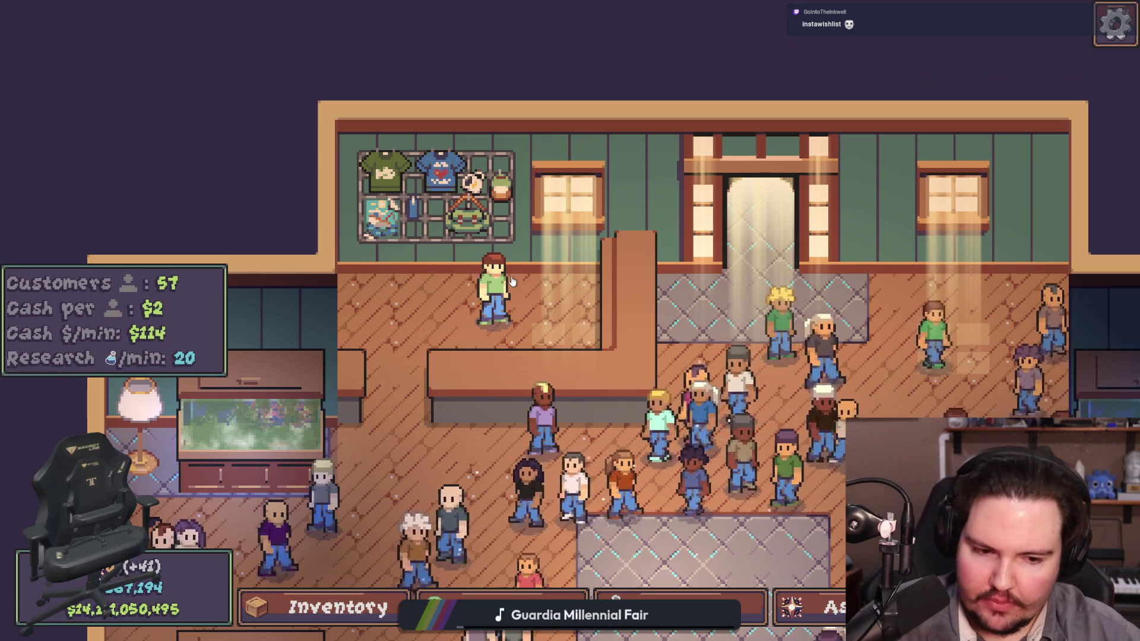
{"action": "key", "text": "s"}
{"action": "key", "text": "d"}
{"action": "scroll", "coordinate": [581, 323], "scroll_direction": "down", "scroll_amount": 4}
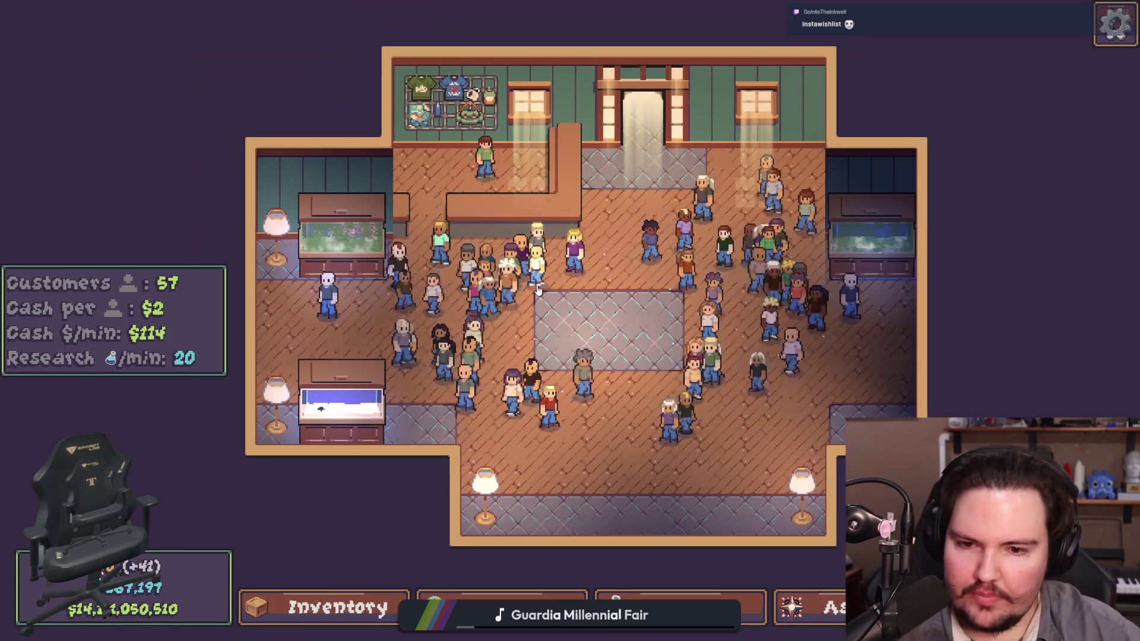
{"action": "key", "text": "d"}
{"action": "scroll", "coordinate": [505, 283], "scroll_direction": "up", "scroll_amount": 3}
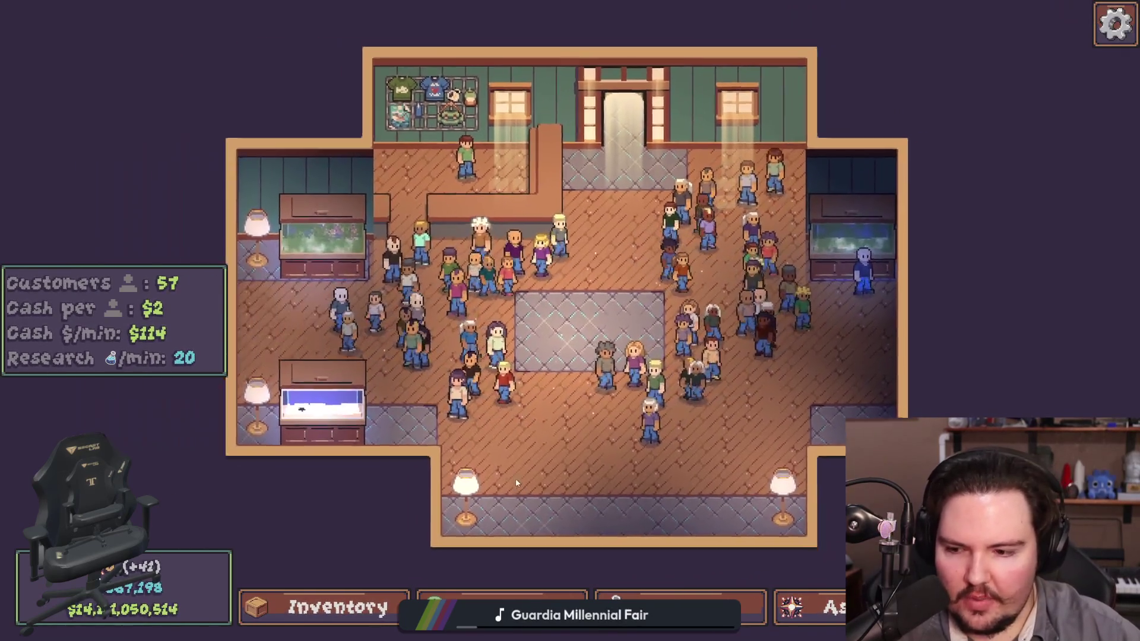
{"action": "scroll", "coordinate": [497, 501], "scroll_direction": "down", "scroll_amount": 5}
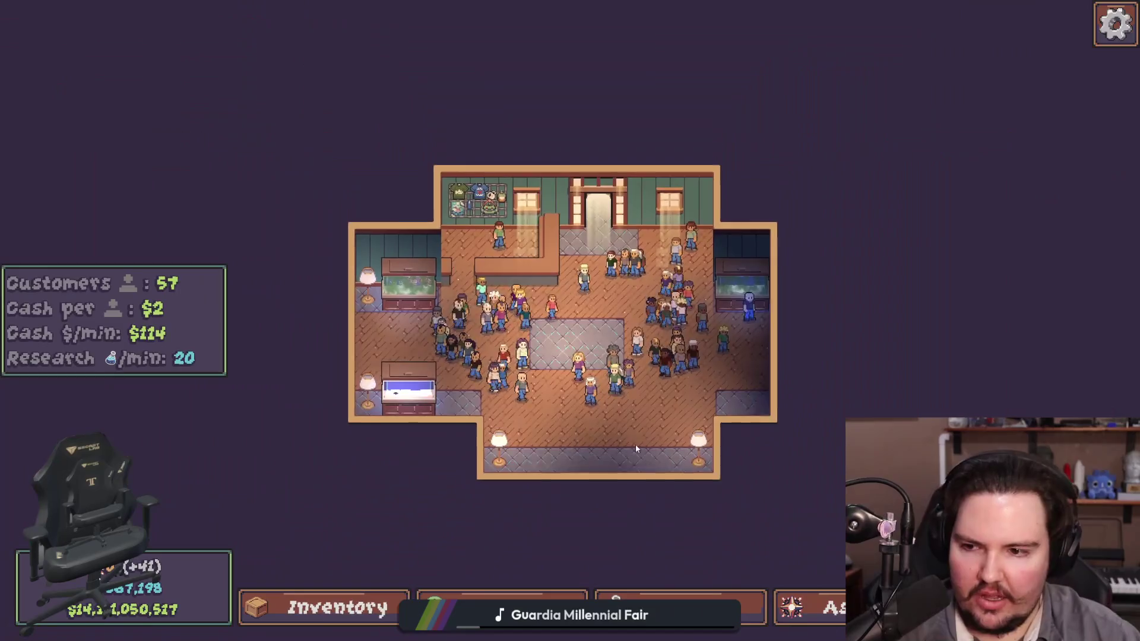
{"action": "scroll", "coordinate": [633, 450], "scroll_direction": "up", "scroll_amount": 2}
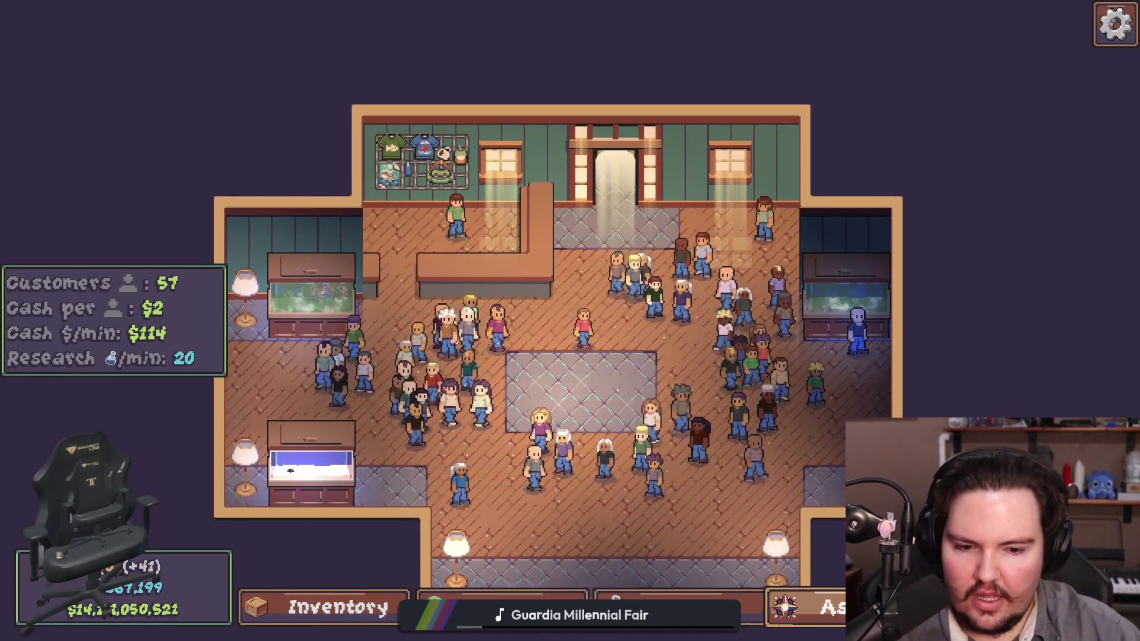
{"action": "key", "text": "t"}
{"action": "left_click", "coordinate": [778, 205]}
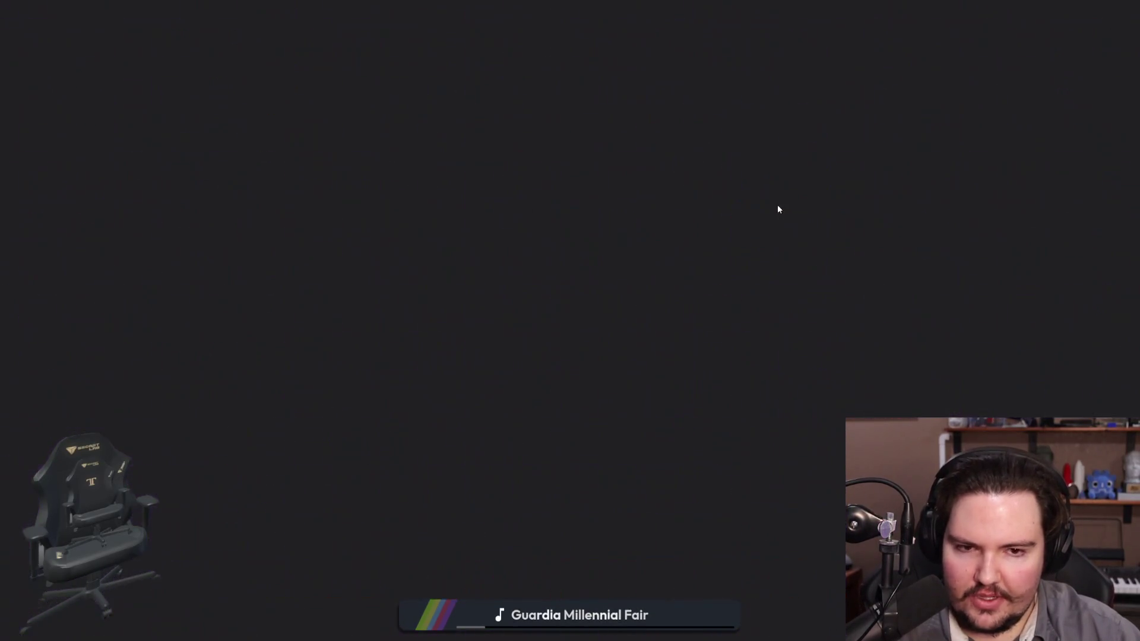
Step: Travel to the Pond again and confirm the keepnet is empty
{"action": "key", "text": "t"}
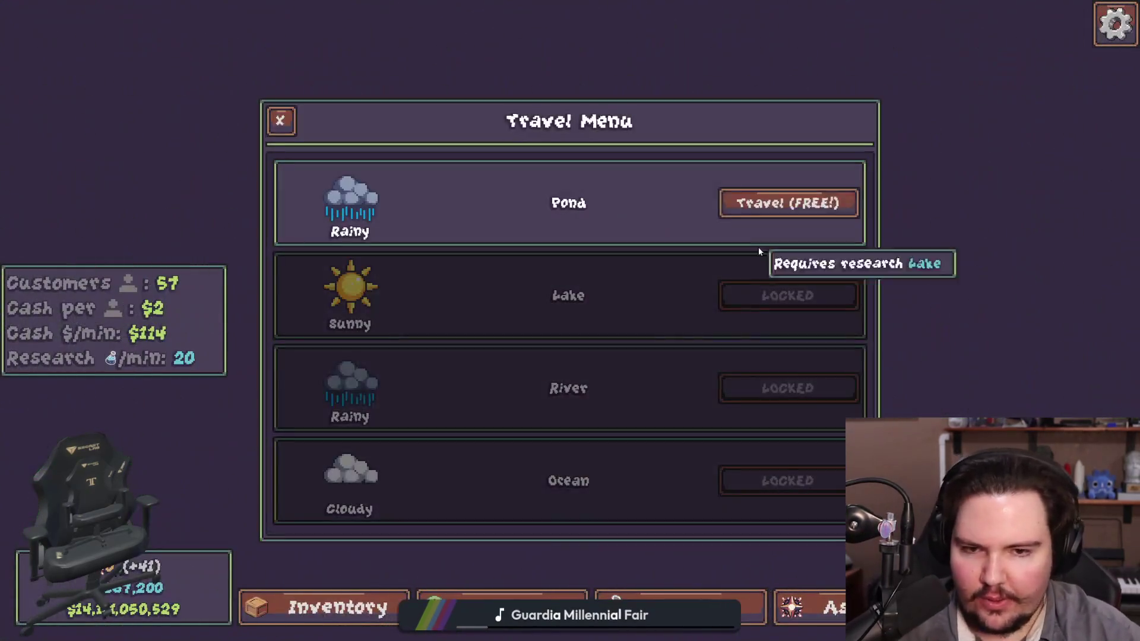
{"action": "left_click", "coordinate": [795, 198]}
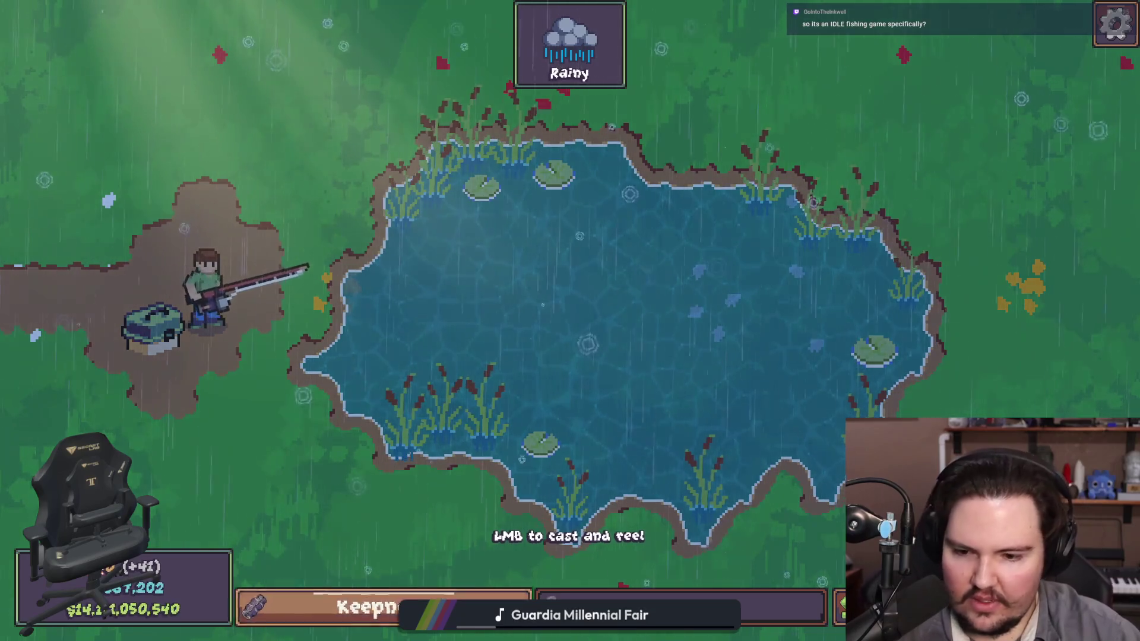
{"action": "left_click", "coordinate": [368, 606]}
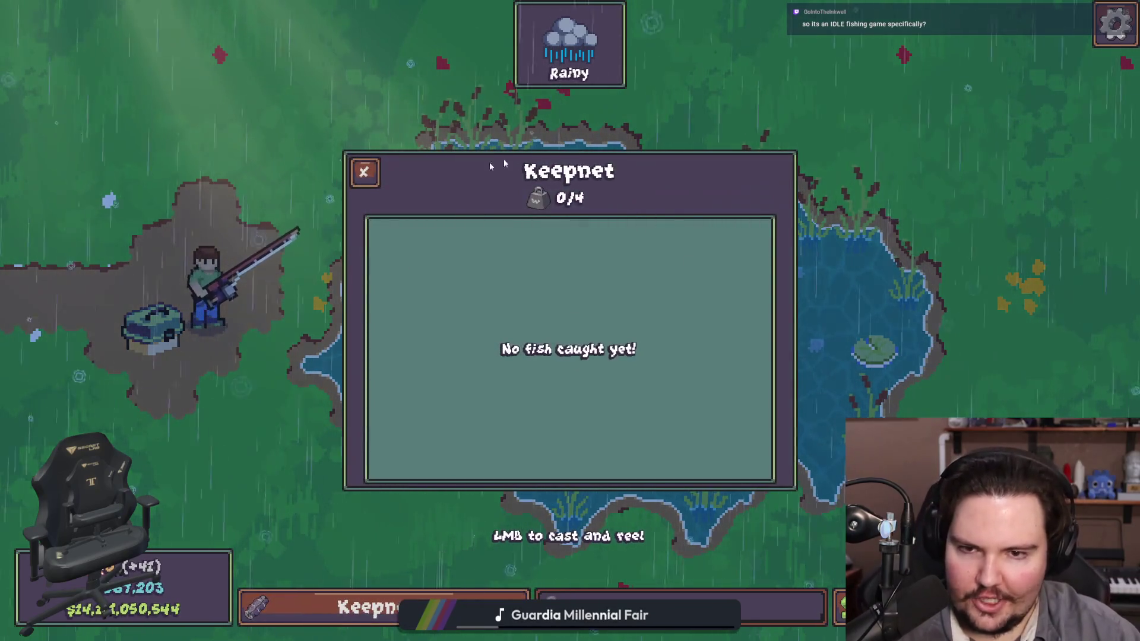
{"action": "left_click", "coordinate": [373, 178]}
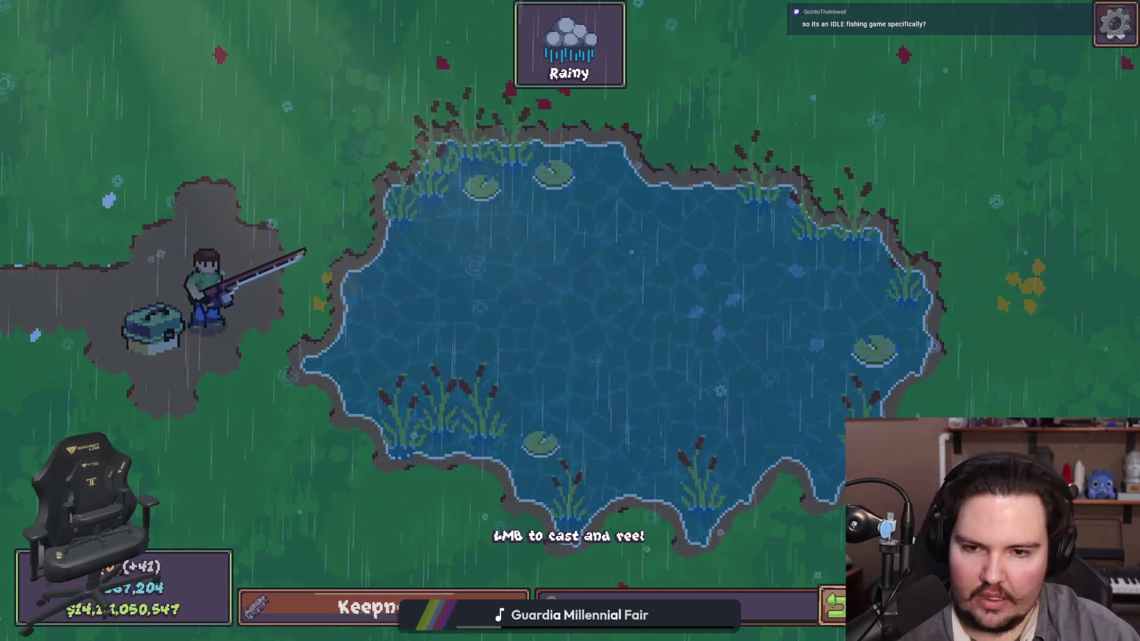
Step: Back in the shop, open and review the fish inventory twice
{"action": "scroll", "coordinate": [600, 379], "scroll_direction": "up", "scroll_amount": 5}
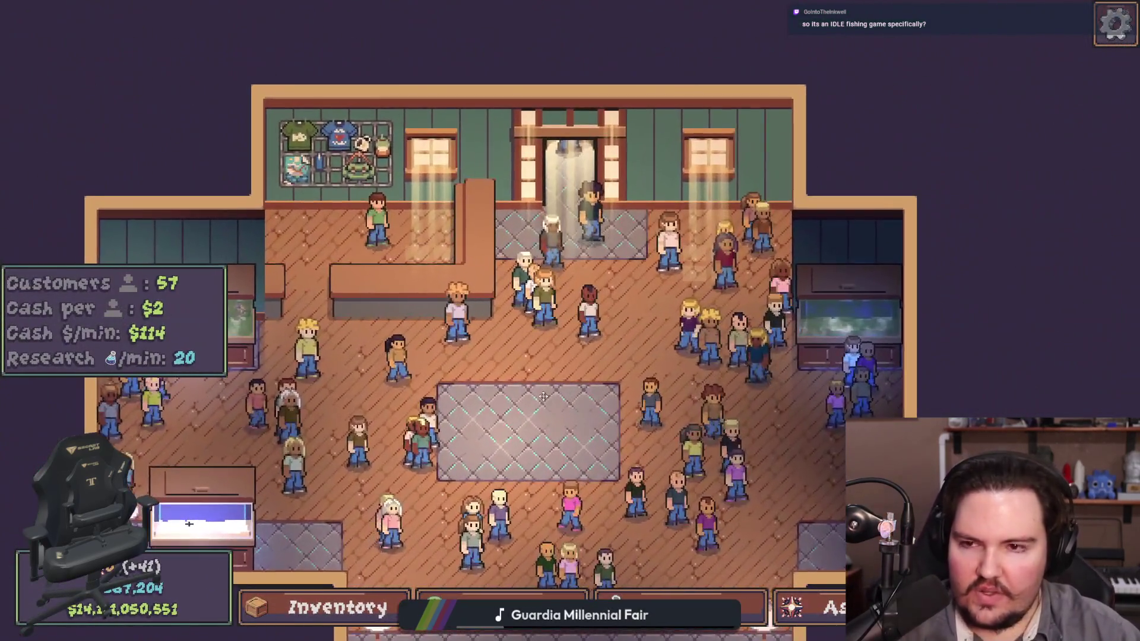
{"action": "scroll", "coordinate": [485, 288], "scroll_direction": "down", "scroll_amount": 5}
{"action": "key", "text": "i"}
{"action": "scroll", "coordinate": [386, 297], "scroll_direction": "down", "scroll_amount": 5}
{"action": "scroll", "coordinate": [363, 339], "scroll_direction": "up", "scroll_amount": 15}
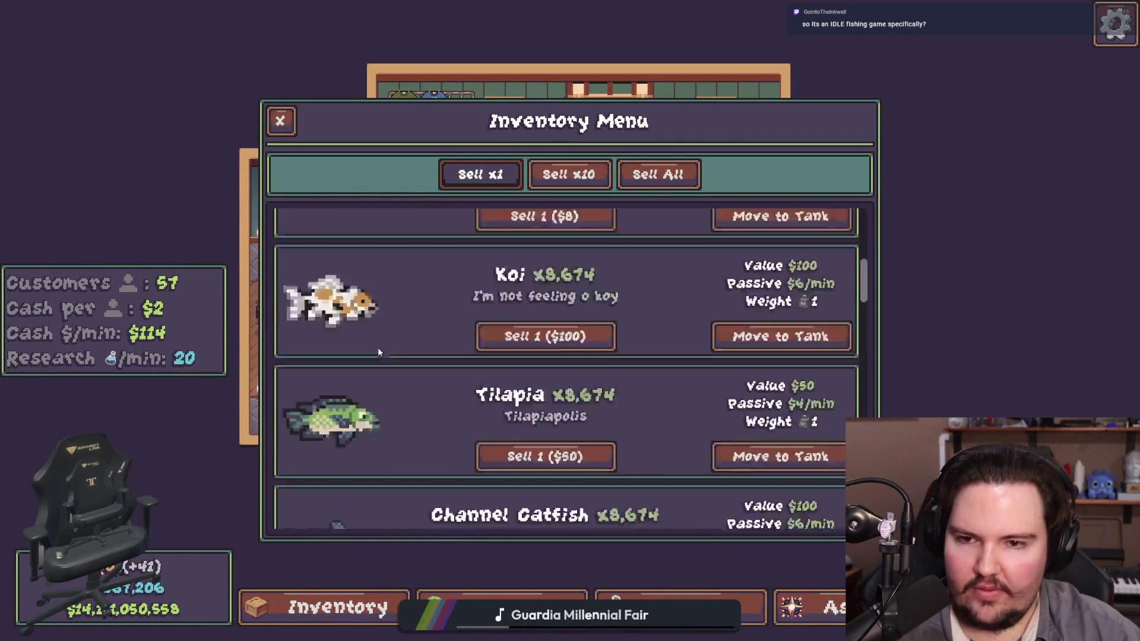
{"action": "key", "text": "i"}
{"action": "scroll", "coordinate": [333, 196], "scroll_direction": "down", "scroll_amount": 5}
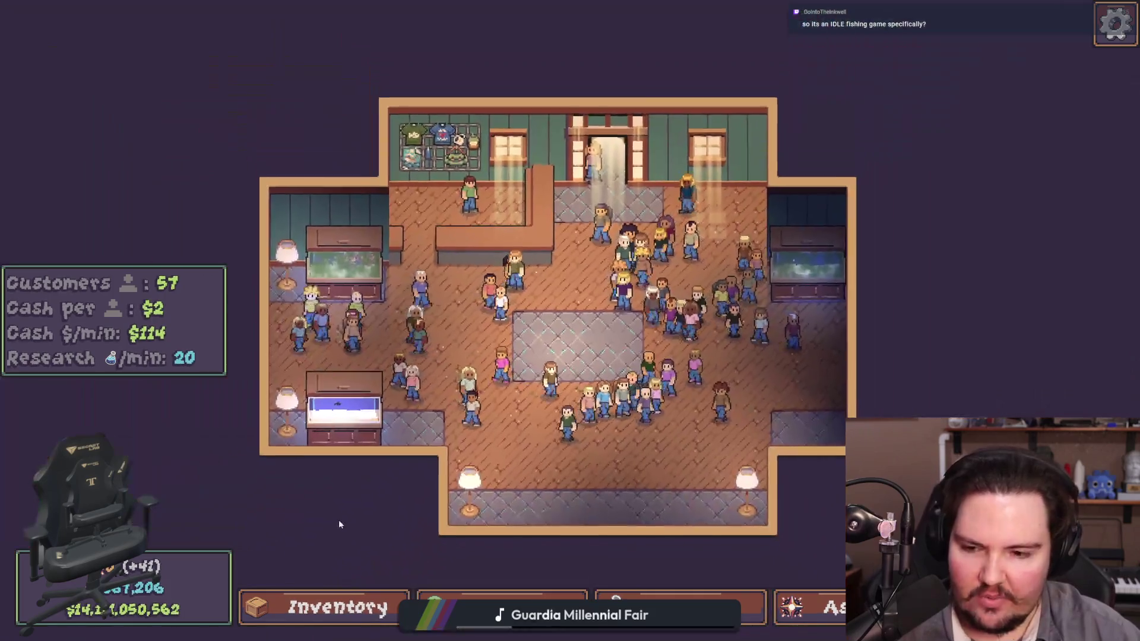
{"action": "key", "text": "i"}
{"action": "left_click", "coordinate": [280, 121]}
Step: Zoom around the shop, then bring up the Escape Menu
{"action": "scroll", "coordinate": [567, 315], "scroll_direction": "up", "scroll_amount": 5}
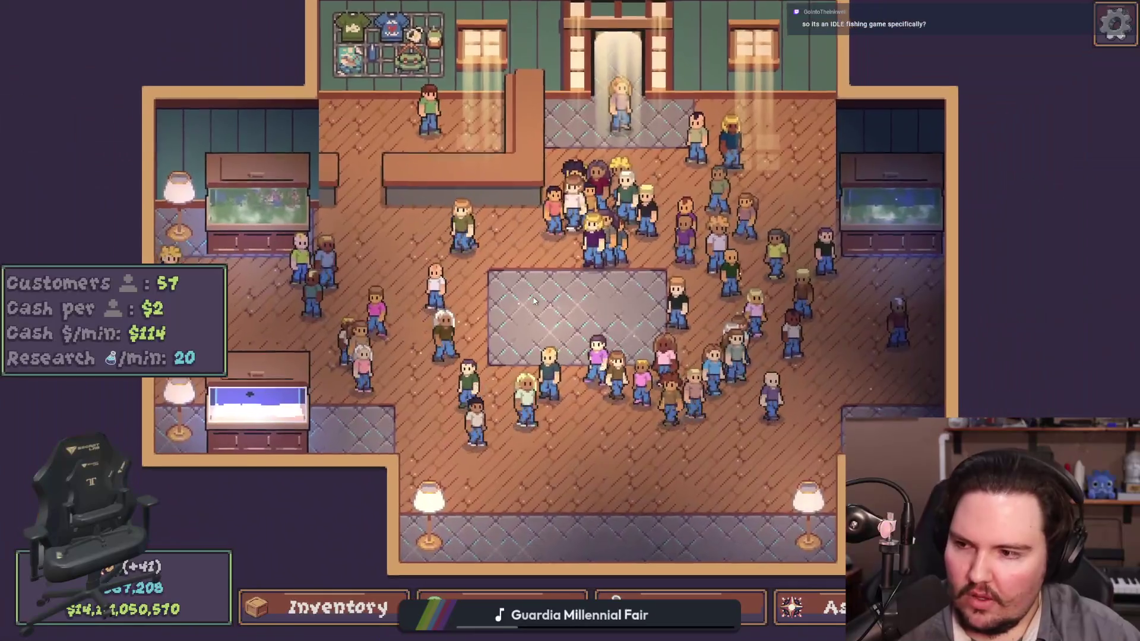
{"action": "scroll", "coordinate": [511, 353], "scroll_direction": "down", "scroll_amount": 1}
{"action": "scroll", "coordinate": [511, 353], "scroll_direction": "up", "scroll_amount": 1}
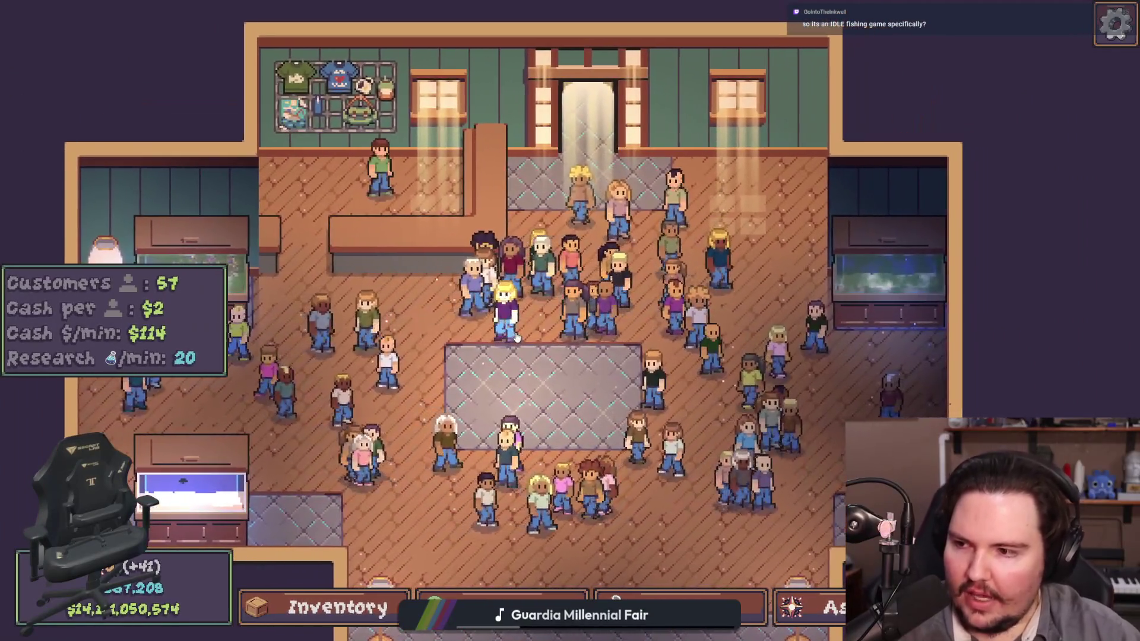
{"action": "scroll", "coordinate": [562, 351], "scroll_direction": "down", "scroll_amount": 2}
{"action": "scroll", "coordinate": [538, 472], "scroll_direction": "up", "scroll_amount": 2}
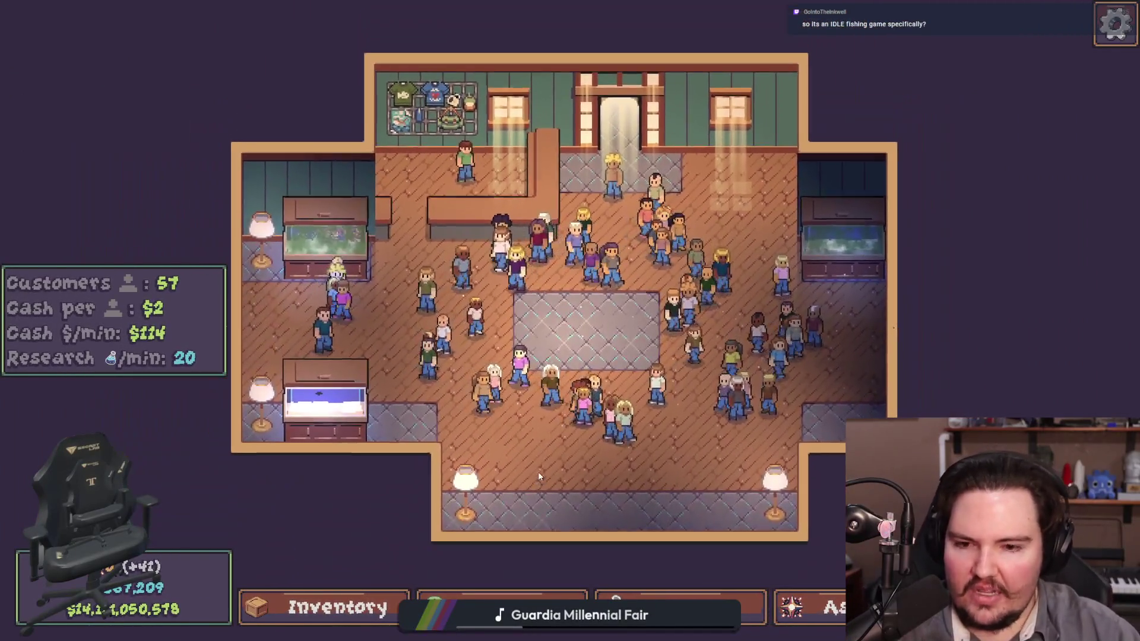
{"action": "key", "text": "Escape"}
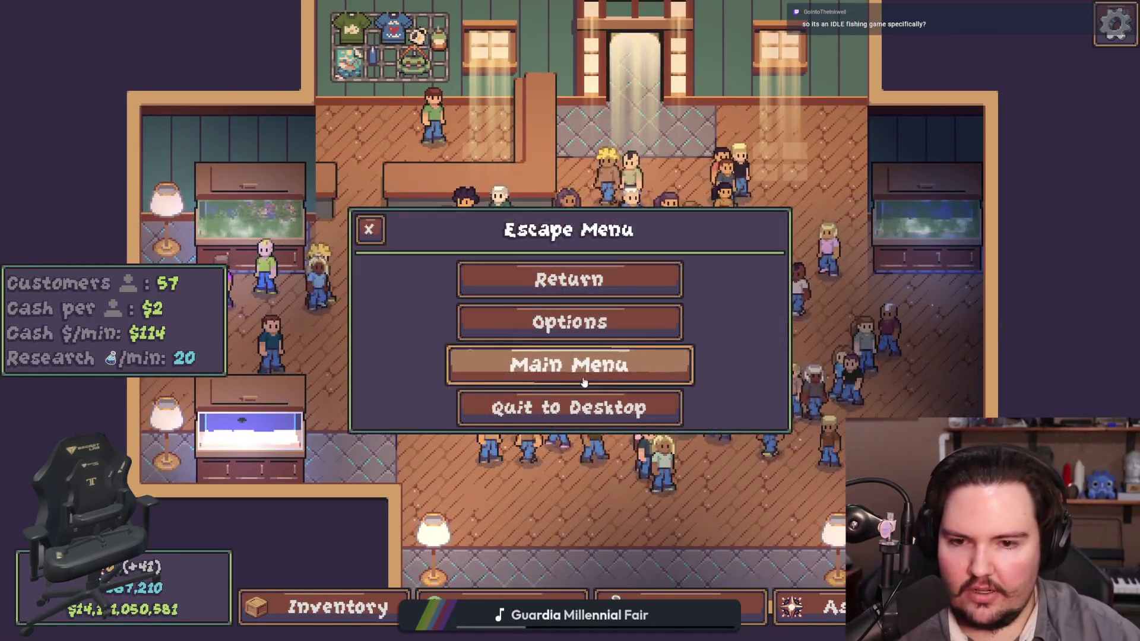
Step: Exit the run to the main menu and open aquarium_camera.gd at empty line 31
{"action": "left_click", "coordinate": [588, 373]}
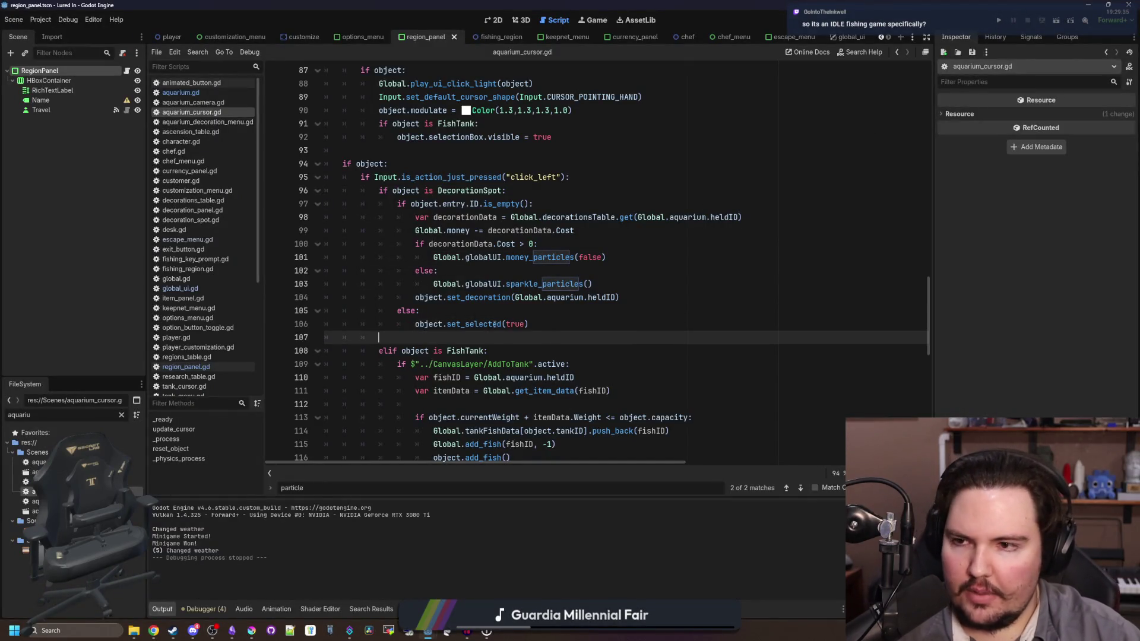
{"action": "left_click", "coordinate": [218, 103]}
{"action": "scroll", "coordinate": [482, 214], "scroll_direction": "up", "scroll_amount": 1}
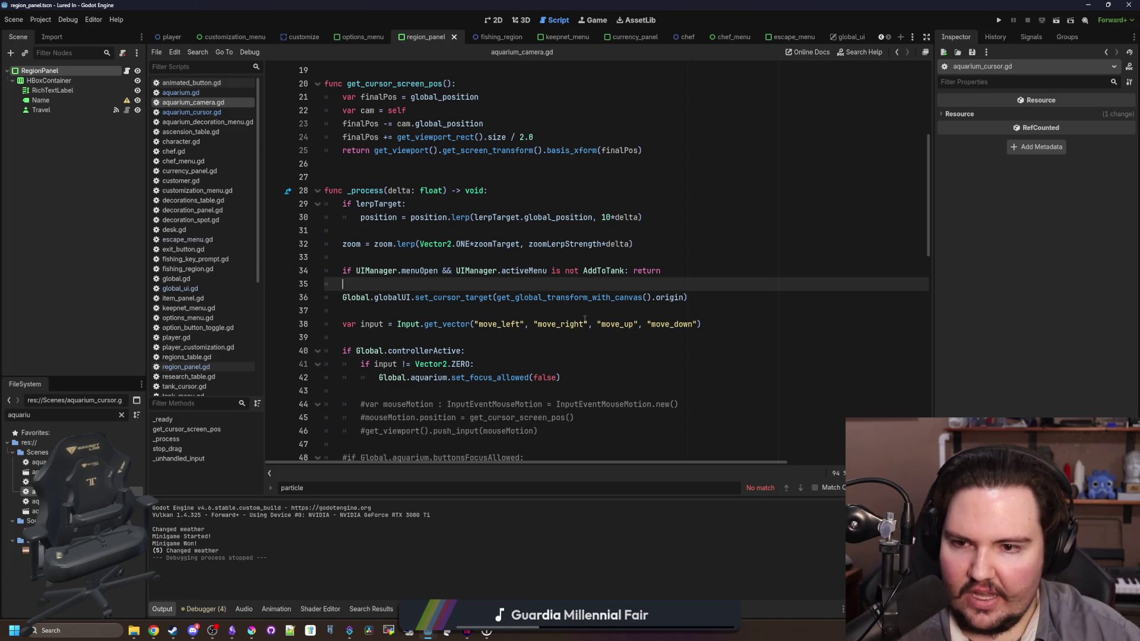
{"action": "left_click", "coordinate": [492, 235]}
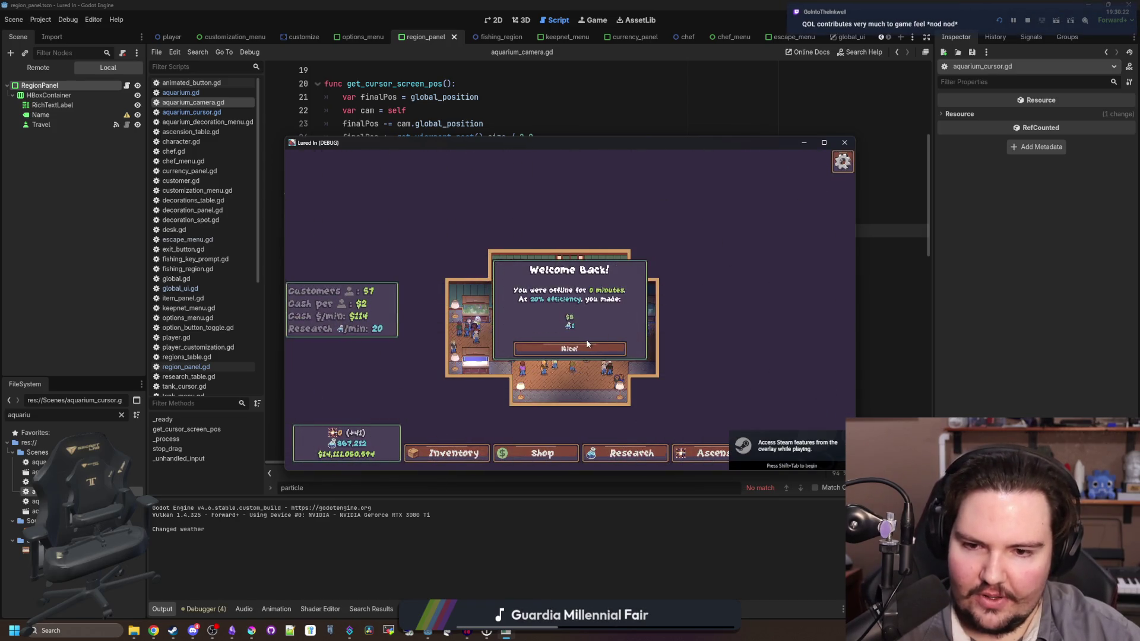
Step: Dismiss the Welcome Back popup, go fullscreen, and look around the shop's decorations and menus
{"action": "left_click", "coordinate": [586, 345]}
{"action": "key", "text": "F11"}
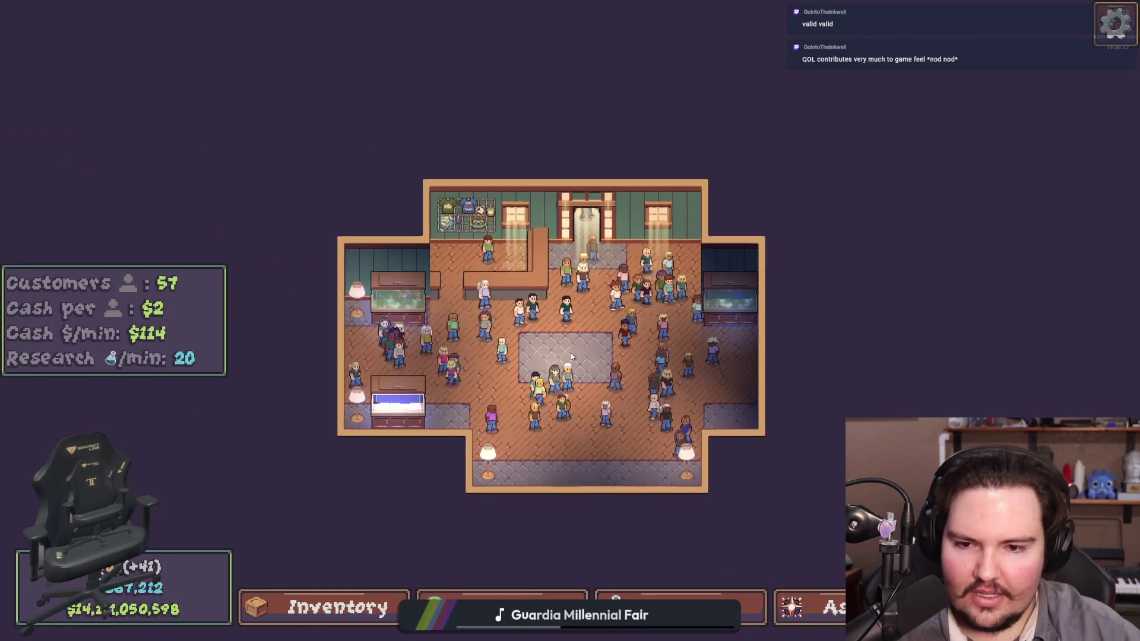
{"action": "scroll", "coordinate": [558, 305], "scroll_direction": "up", "scroll_amount": 3}
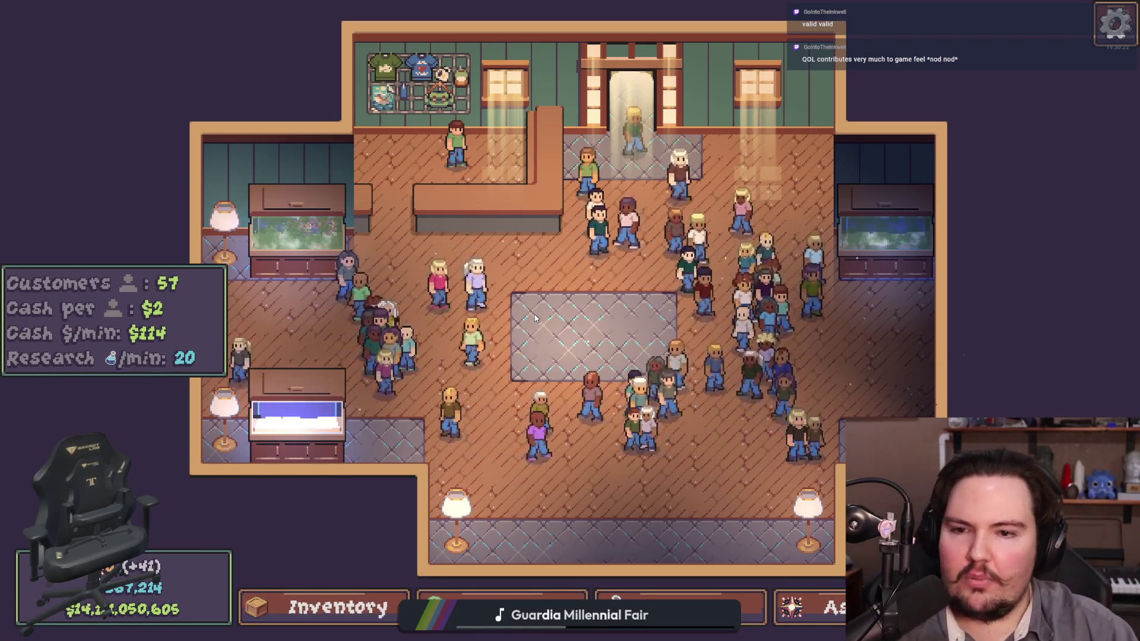
{"action": "left_click_drag", "start_coordinate": [501, 526], "coordinate": [541, 465]}
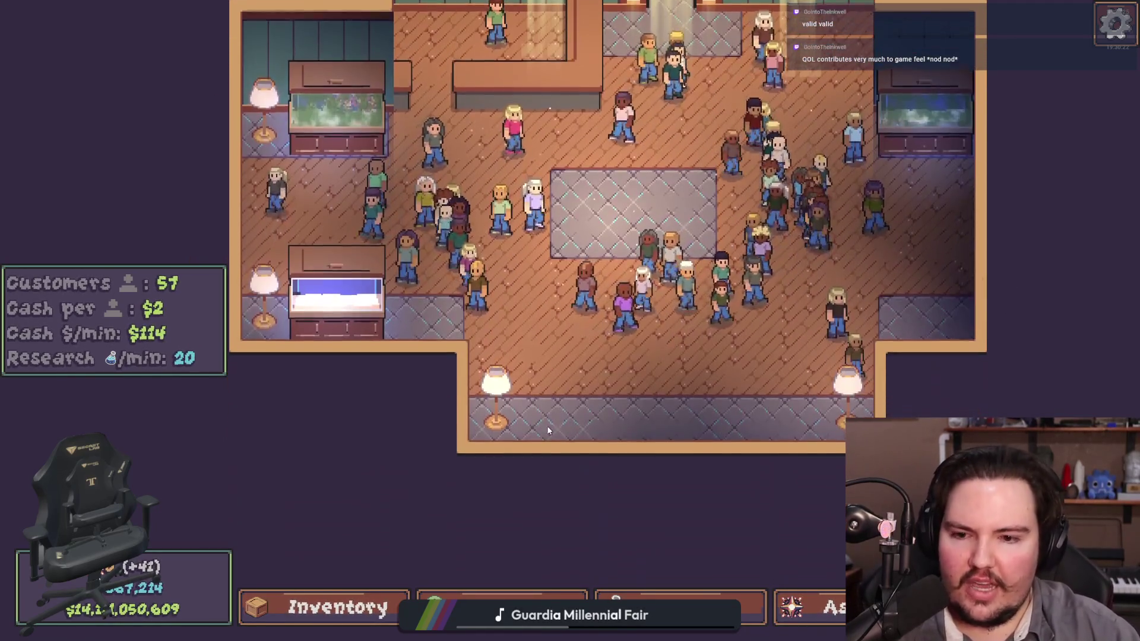
{"action": "left_click", "coordinate": [651, 238]}
{"action": "scroll", "coordinate": [651, 238], "scroll_direction": "down", "scroll_amount": 3}
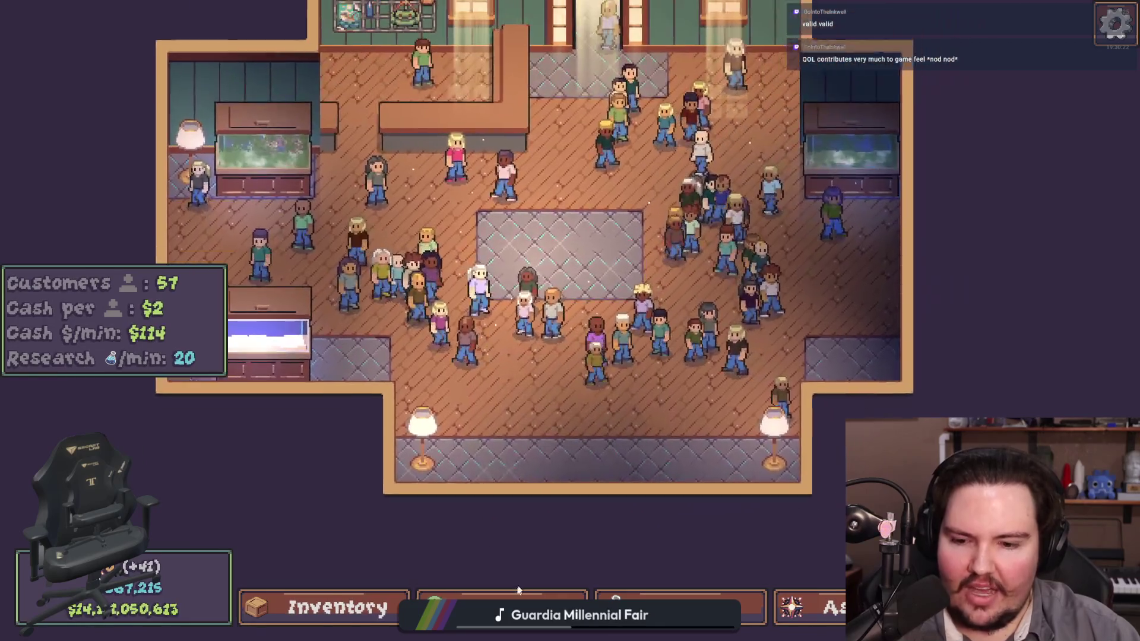
{"action": "left_click", "coordinate": [502, 607]}
{"action": "left_click", "coordinate": [502, 607]}
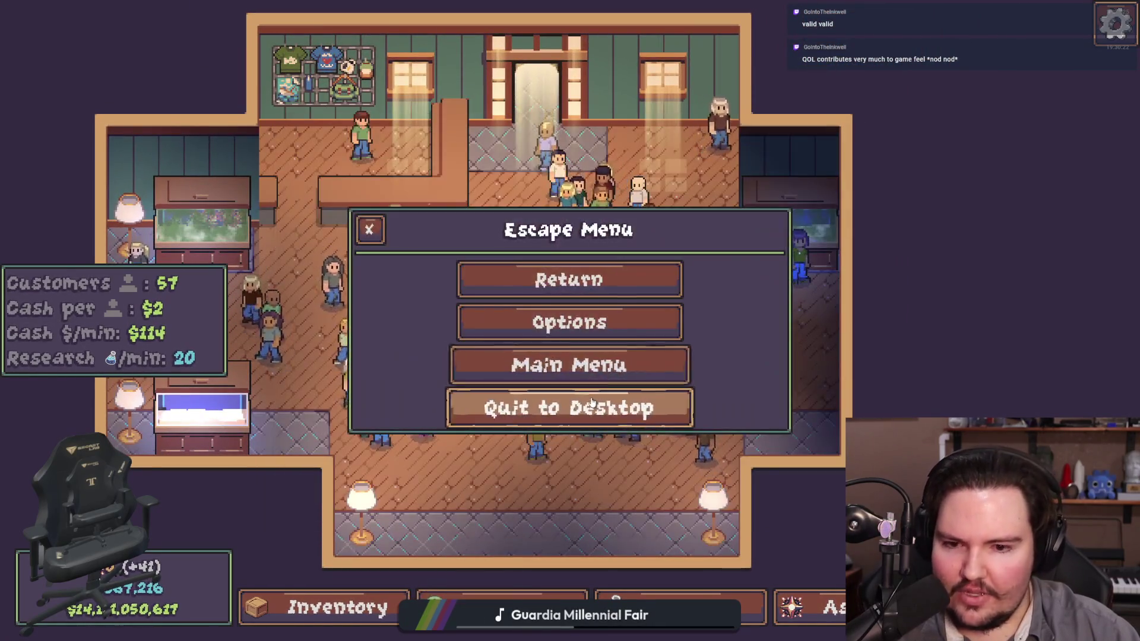
{"action": "key", "text": "Escape"}
{"action": "scroll", "coordinate": [441, 257], "scroll_direction": "up", "scroll_amount": 3}
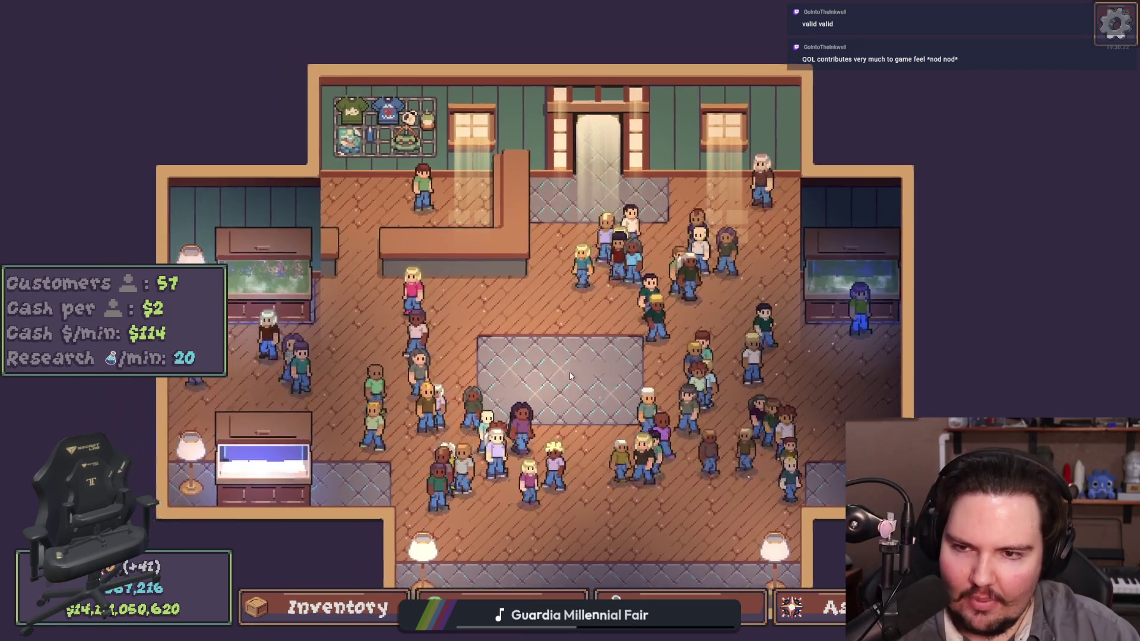
{"action": "scroll", "coordinate": [452, 238], "scroll_direction": "down", "scroll_amount": 3}
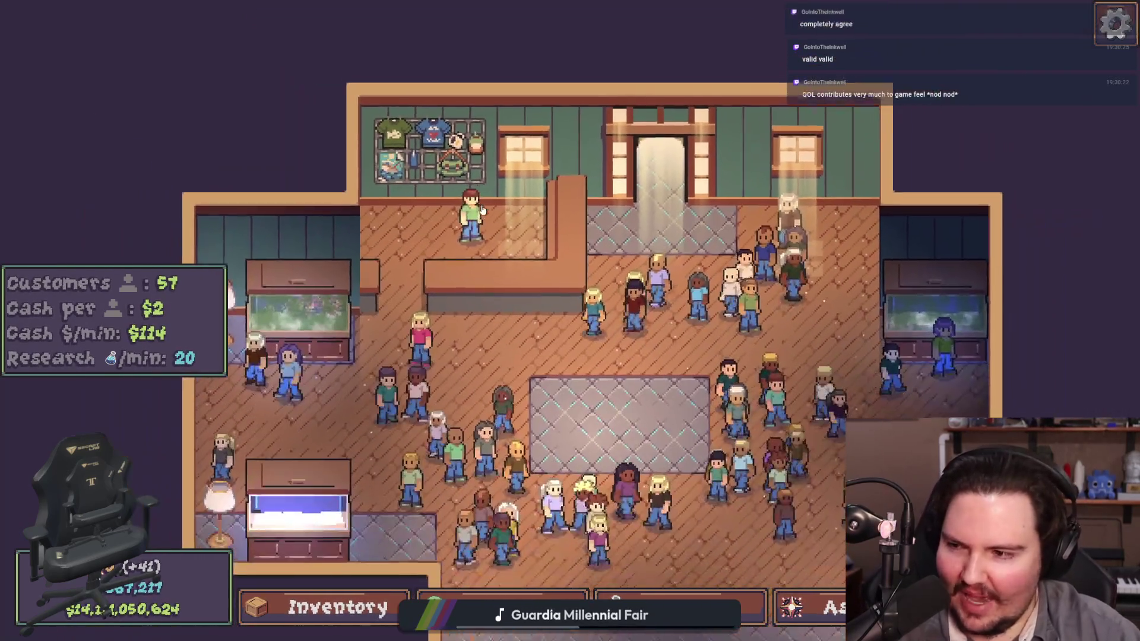
Step: Take the free trip to the Pond fishing spot and return to the shop
{"action": "key", "text": "t"}
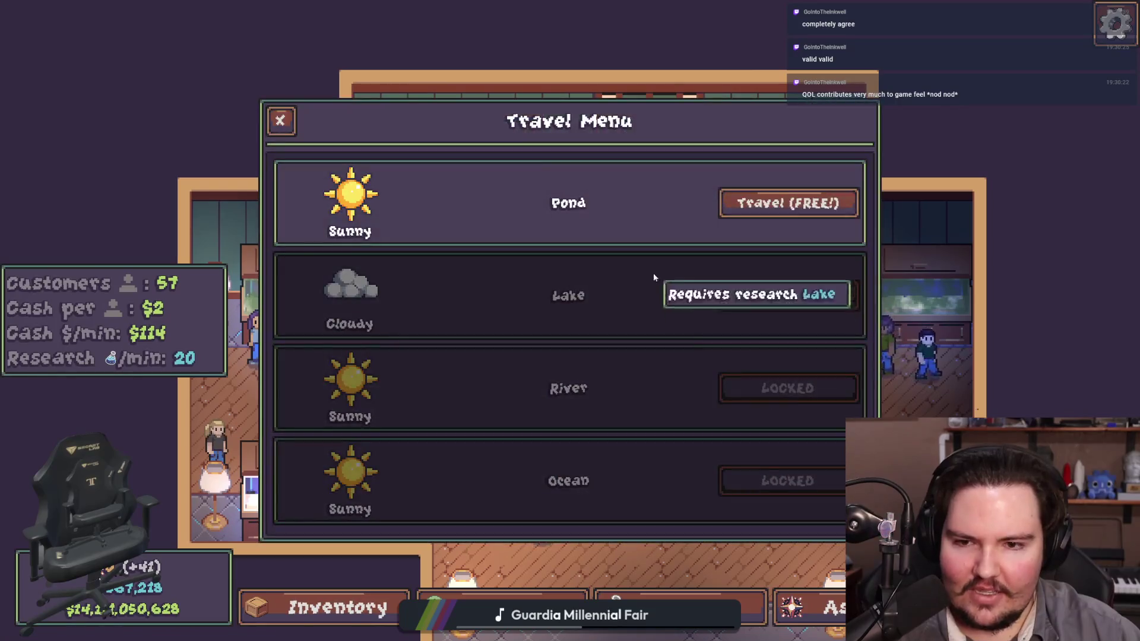
{"action": "left_click", "coordinate": [755, 198]}
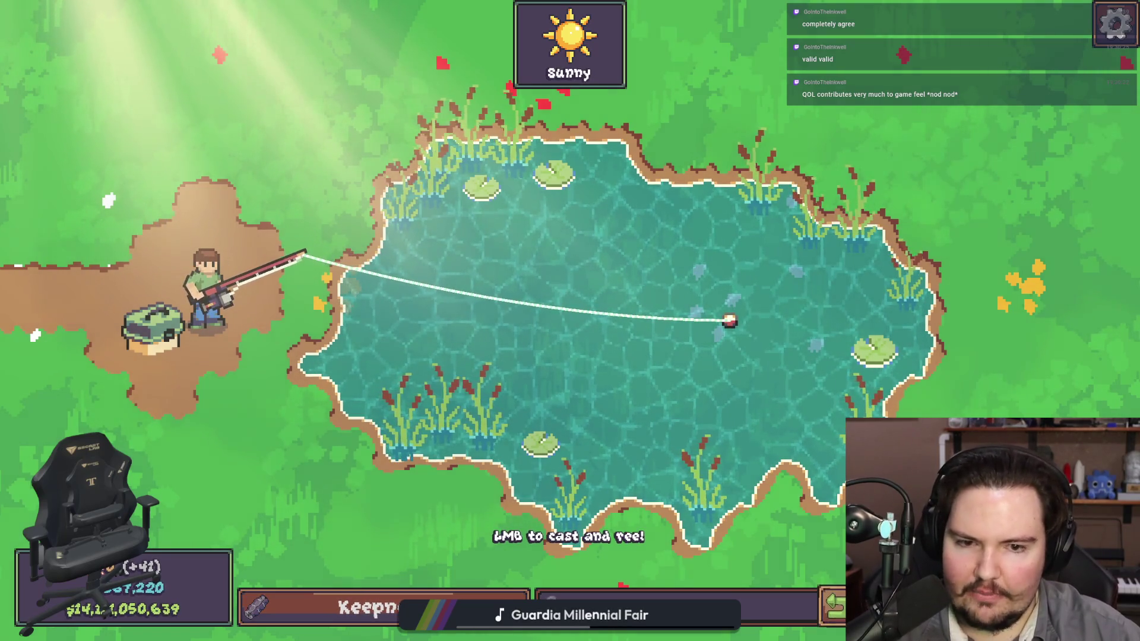
{"action": "left_click", "coordinate": [834, 602]}
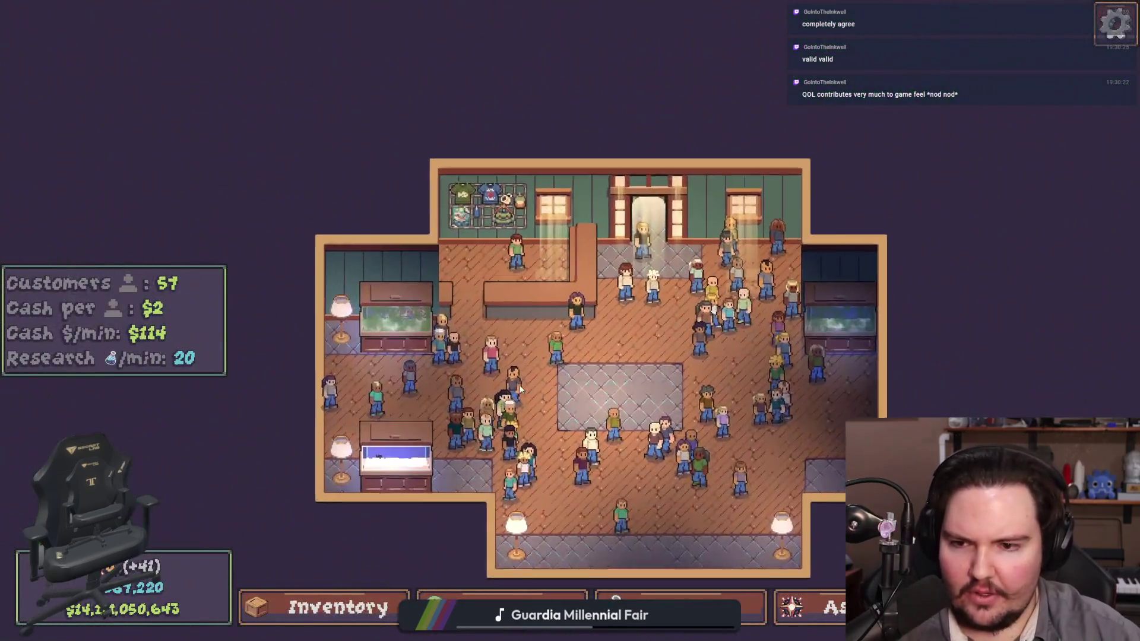
Step: Pan to the lower-left aquarium and view the Fish Tank 3 details
{"action": "scroll", "coordinate": [441, 431], "scroll_direction": "up", "scroll_amount": 2}
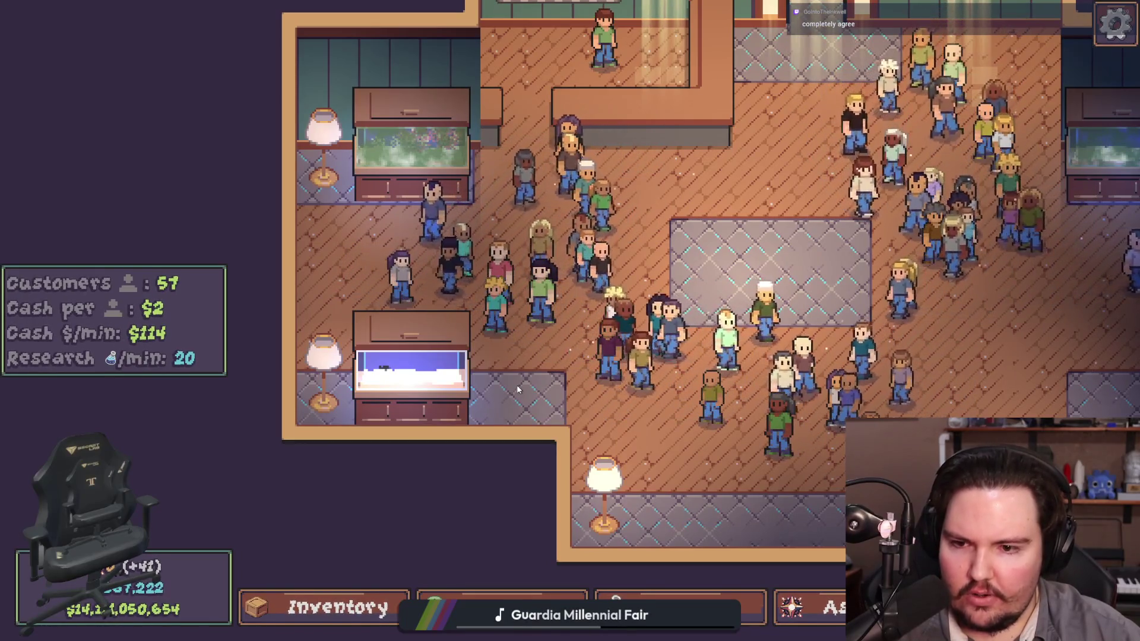
{"action": "key", "text": "s"}
{"action": "key", "text": "a"}
{"action": "key", "text": "d"}
{"action": "key", "text": "w"}
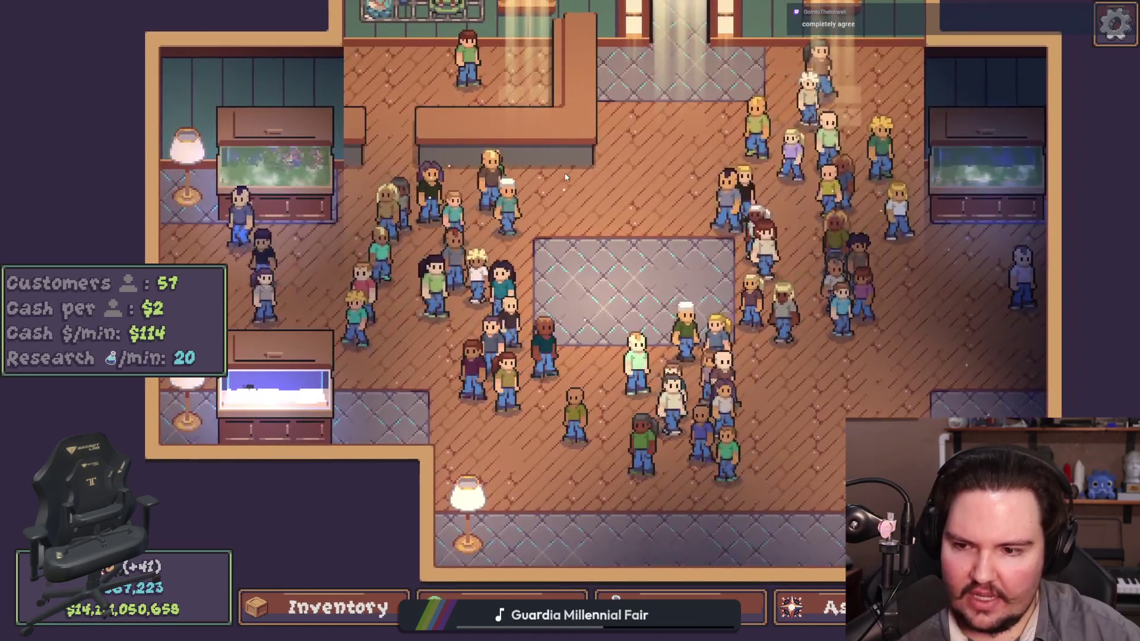
{"action": "key", "text": "a"}
{"action": "scroll", "coordinate": [482, 369], "scroll_direction": "up", "scroll_amount": 3}
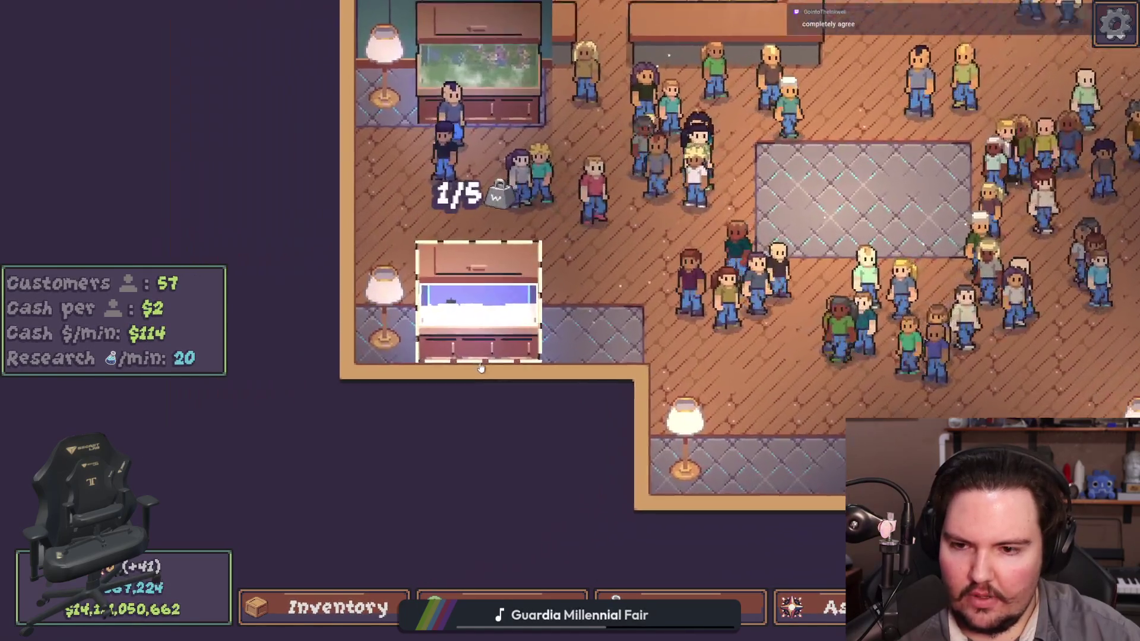
{"action": "left_click", "coordinate": [481, 369]}
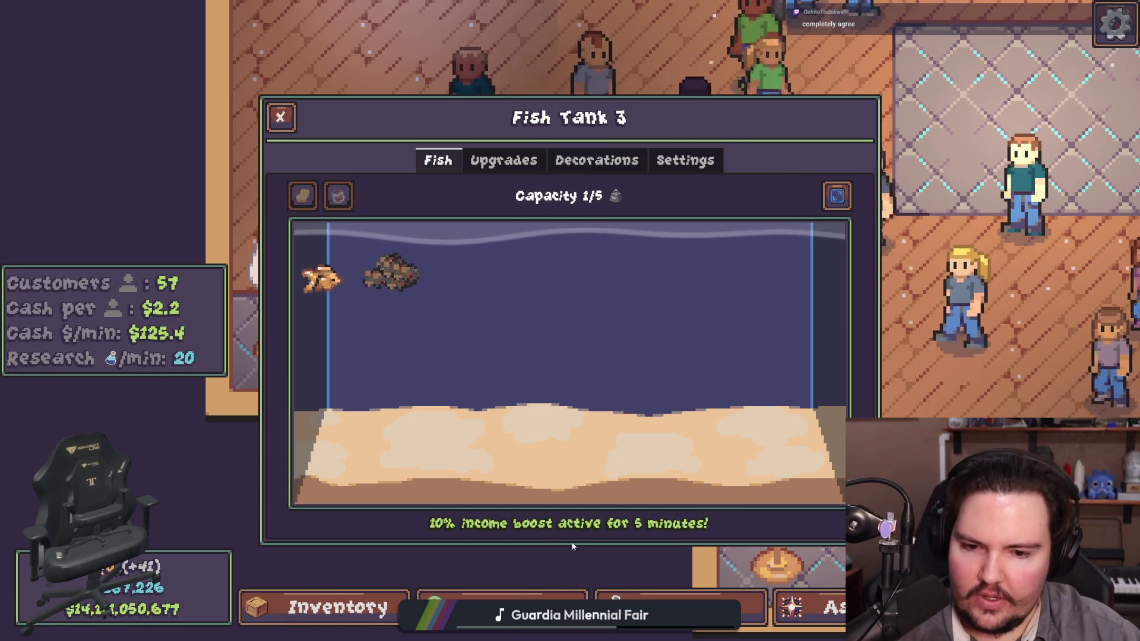
{"action": "key", "text": "Escape"}
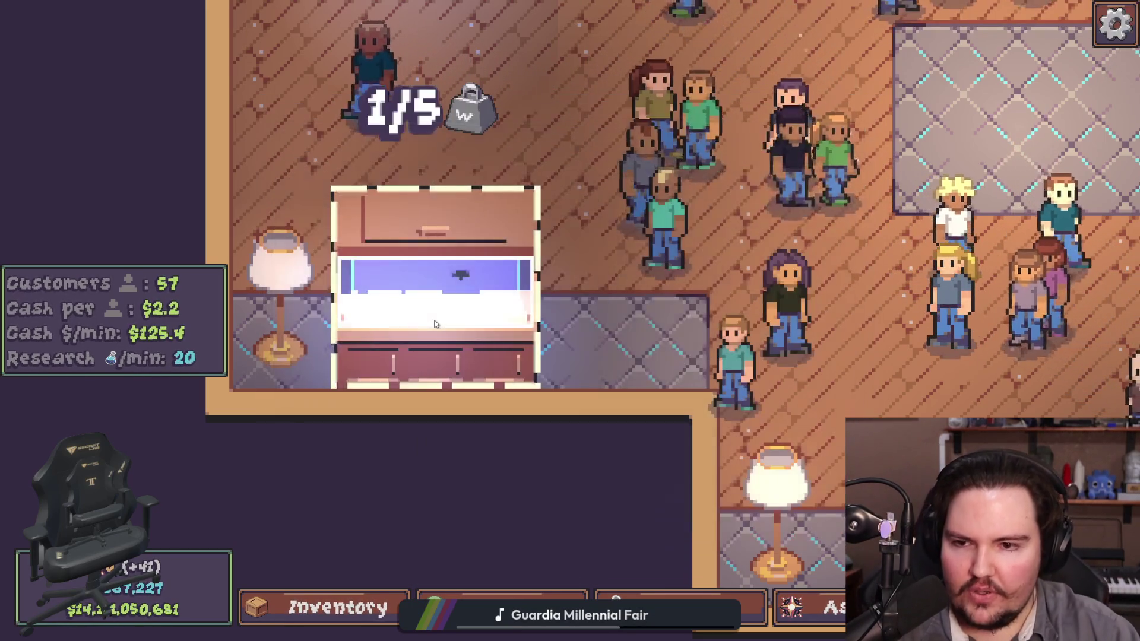
Step: Pan the shop and briefly check the Research, Ascension and Travel panels
{"action": "scroll", "coordinate": [553, 377], "scroll_direction": "down", "scroll_amount": 3}
{"action": "key", "text": "d"}
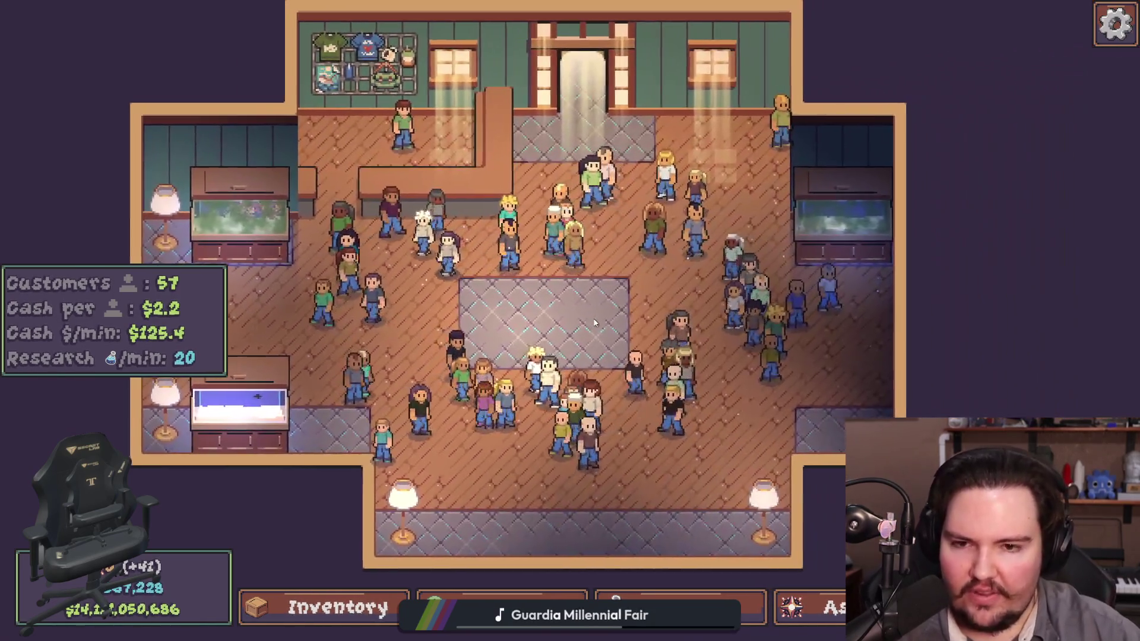
{"action": "scroll", "coordinate": [555, 260], "scroll_direction": "up", "scroll_amount": 1}
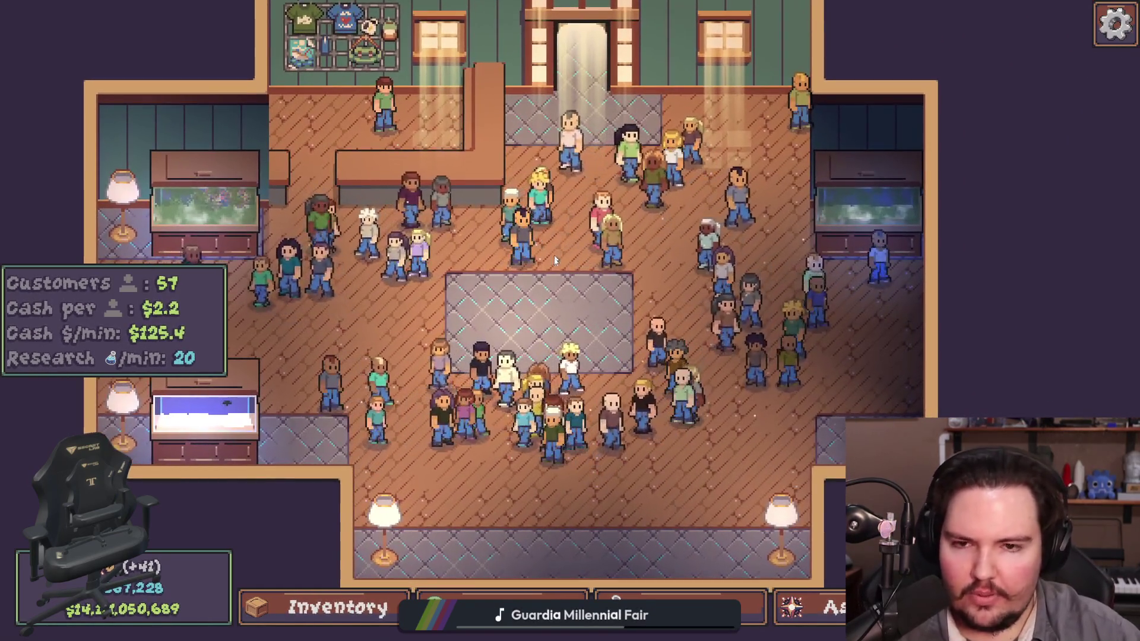
{"action": "key", "text": "w"}
{"action": "key", "text": "a"}
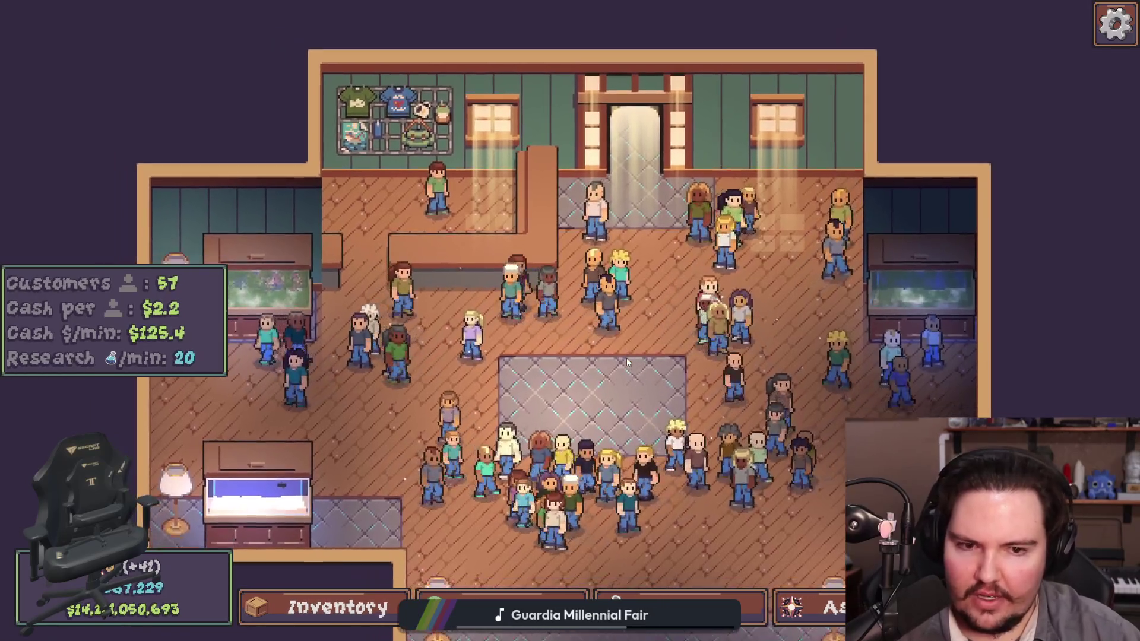
{"action": "scroll", "coordinate": [626, 358], "scroll_direction": "down", "scroll_amount": 4}
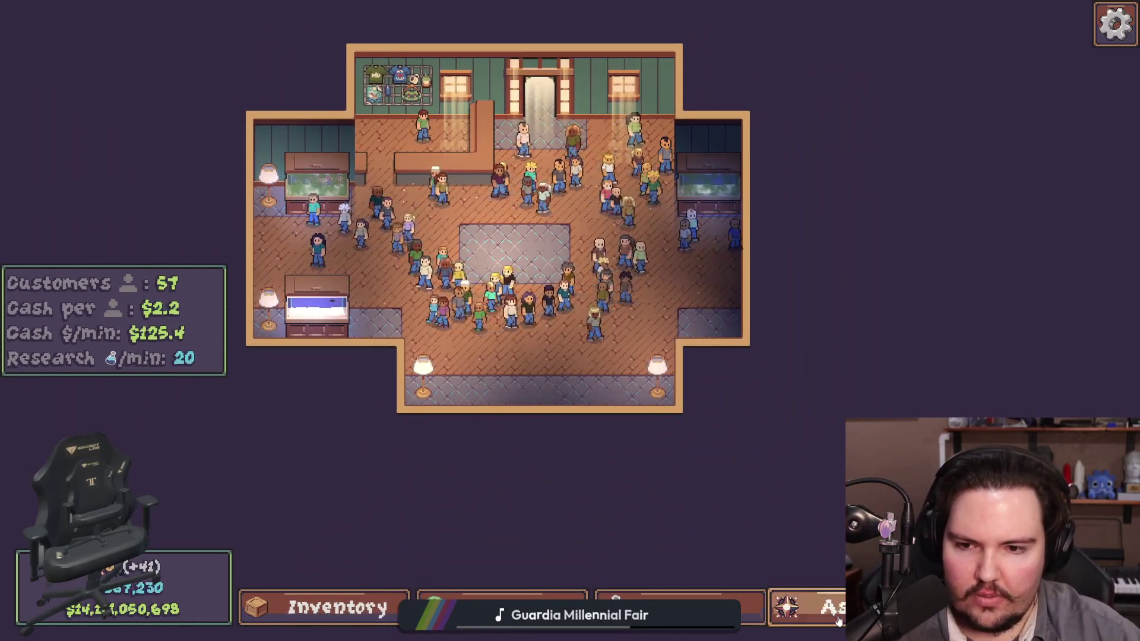
{"action": "scroll", "coordinate": [554, 536], "scroll_direction": "up", "scroll_amount": 3}
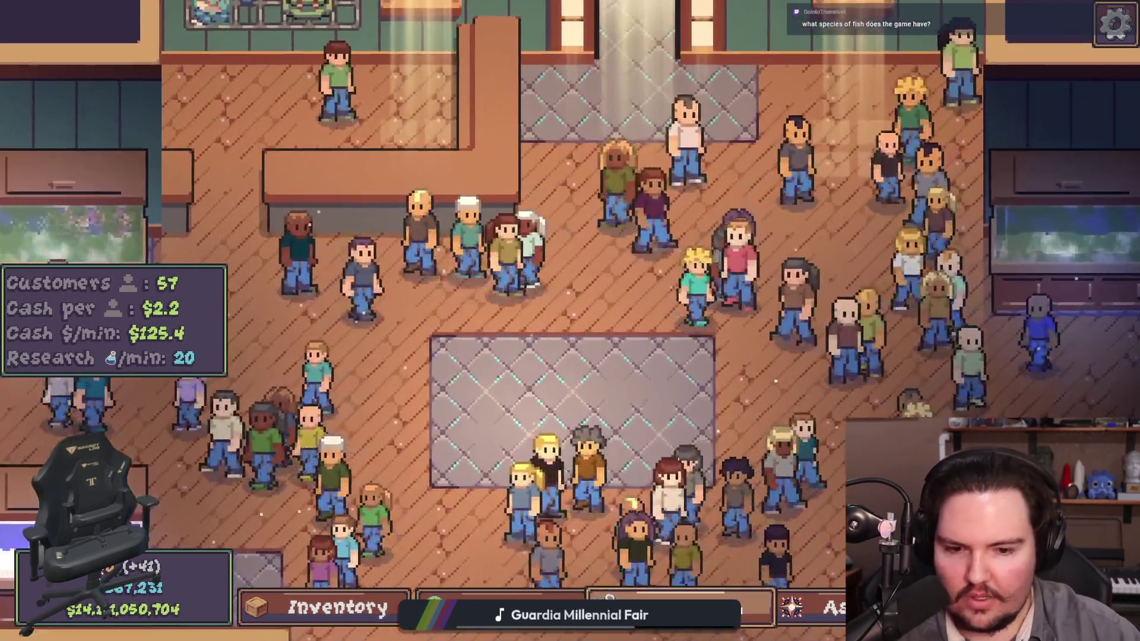
{"action": "left_click", "coordinate": [615, 600]}
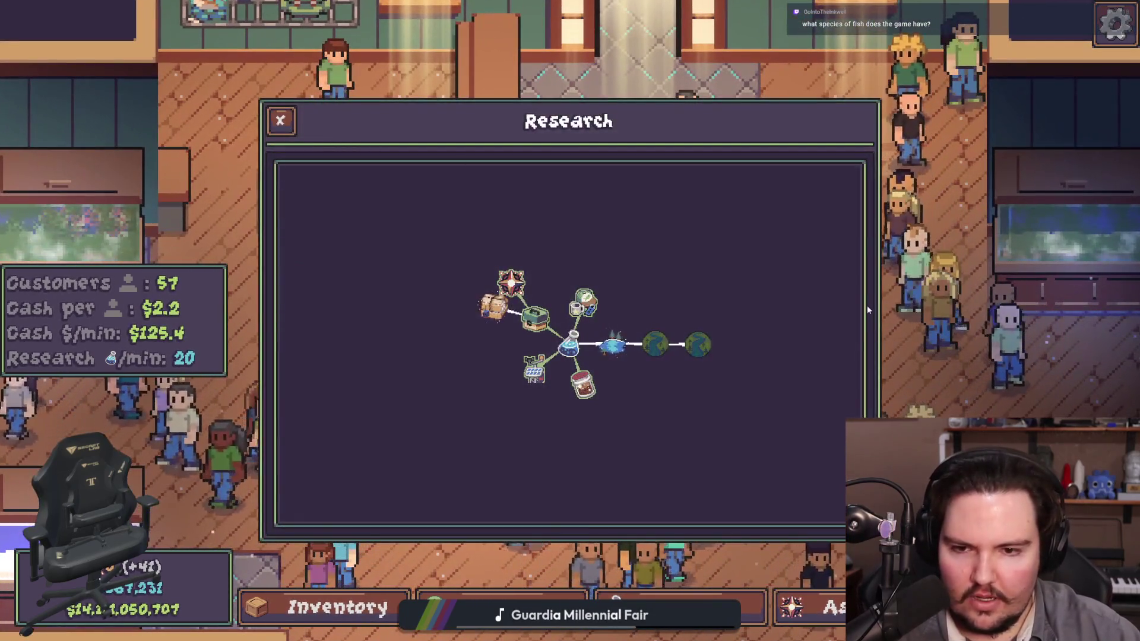
{"action": "left_click", "coordinate": [502, 606]}
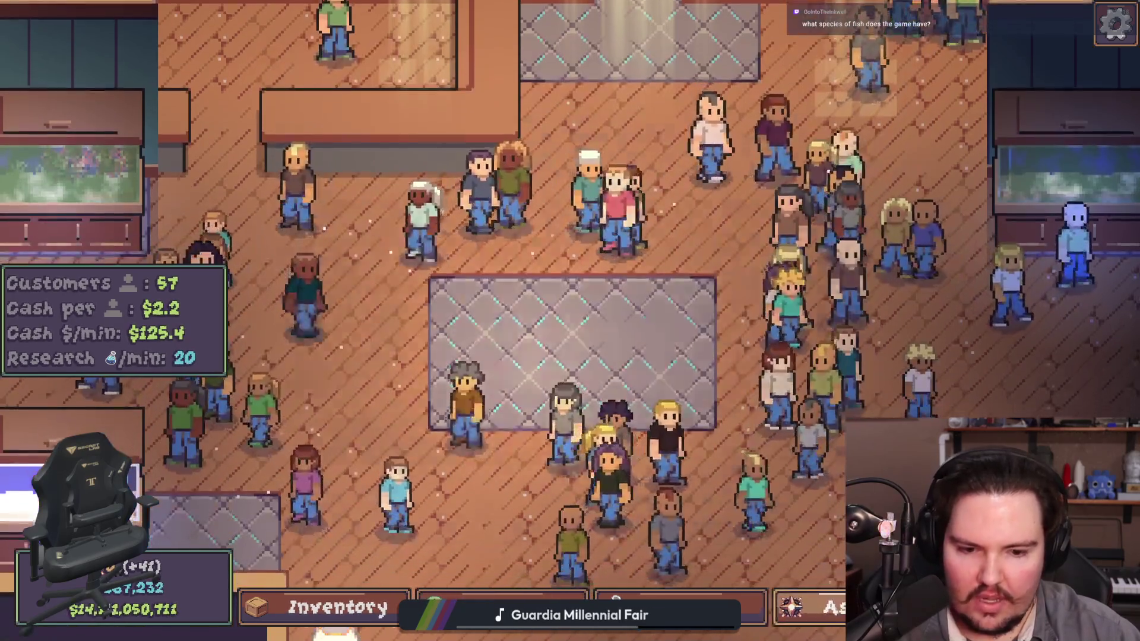
{"action": "key", "text": "a"}
{"action": "key", "text": "t"}
{"action": "key", "text": "Escape"}
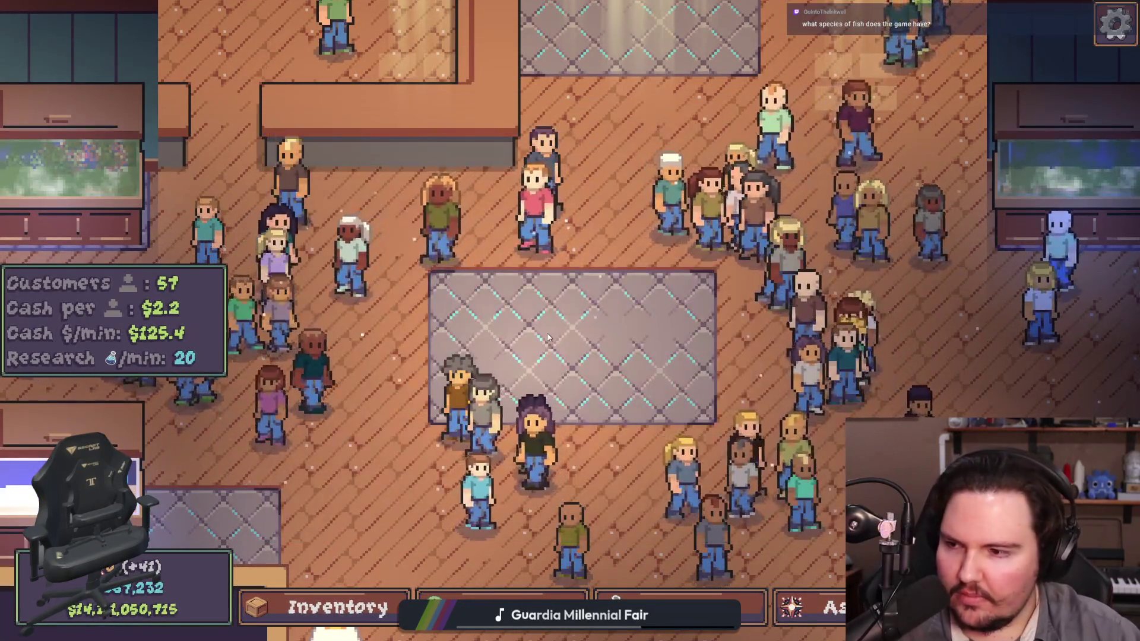
{"action": "scroll", "coordinate": [533, 350], "scroll_direction": "down", "scroll_amount": 3}
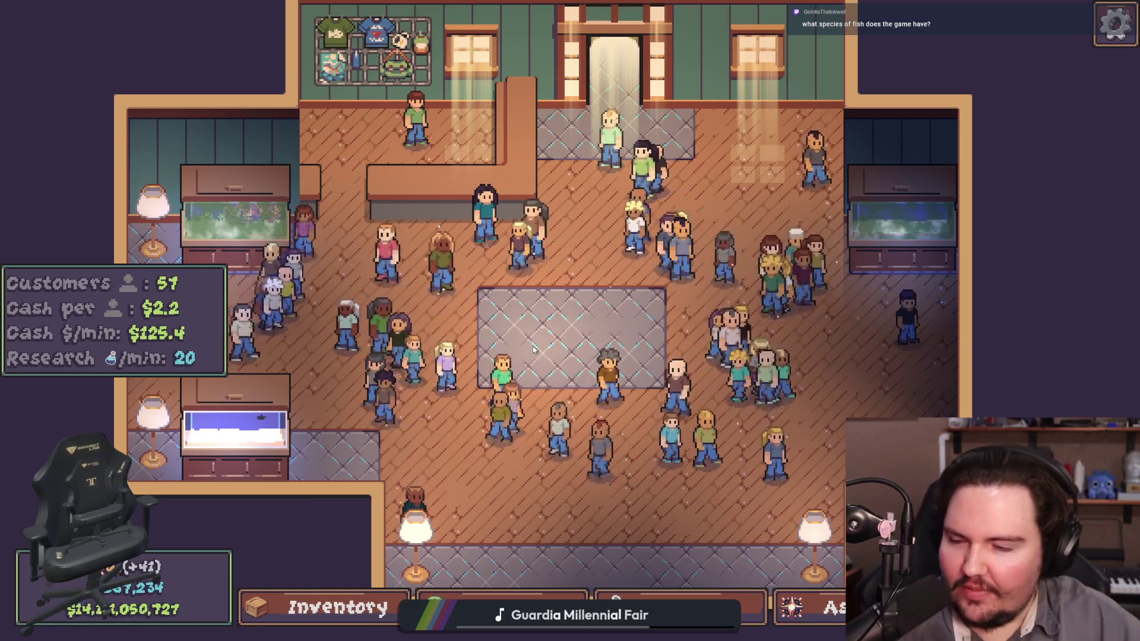
Step: Pan across the shop, peek at the shop purchase window, then show the fish inventory
{"action": "mouse_move", "coordinate": [533, 349]}
{"action": "left_mouse_down"}
{"action": "mouse_move", "coordinate": [532, 407]}
{"action": "mouse_move", "coordinate": [628, 564]}
{"action": "mouse_move", "coordinate": [631, 495]}
{"action": "mouse_move", "coordinate": [582, 457]}
{"action": "mouse_move", "coordinate": [582, 410]}
{"action": "mouse_move", "coordinate": [871, 285]}
{"action": "left_mouse_up"}
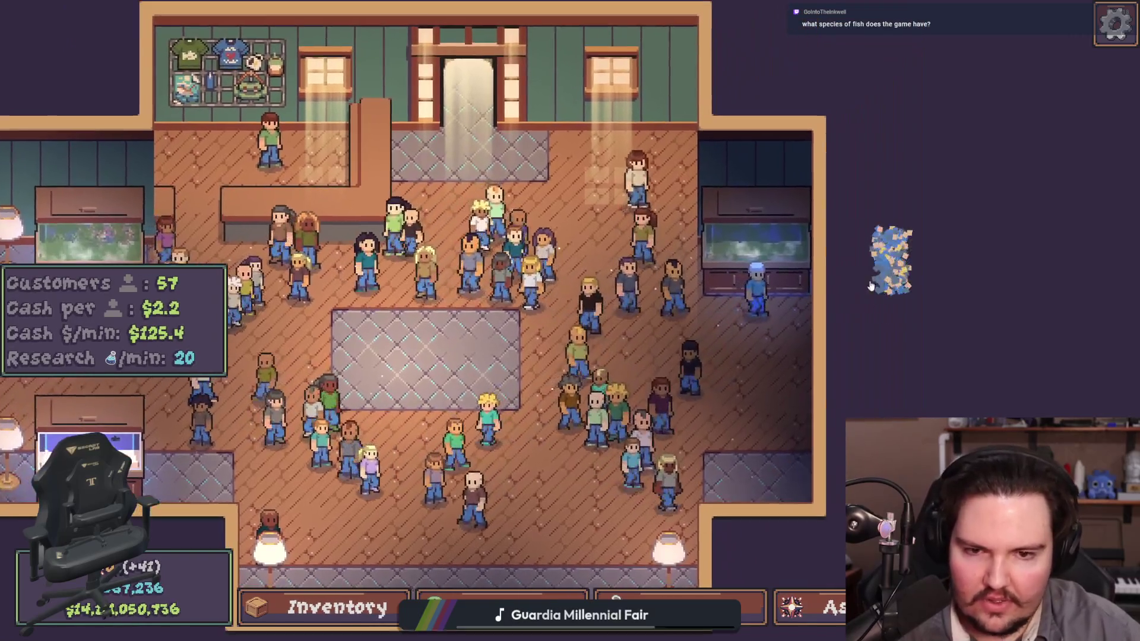
{"action": "mouse_move", "coordinate": [327, 105]}
{"action": "left_mouse_down"}
{"action": "mouse_move", "coordinate": [326, 174]}
{"action": "mouse_move", "coordinate": [616, 365]}
{"action": "left_mouse_up"}
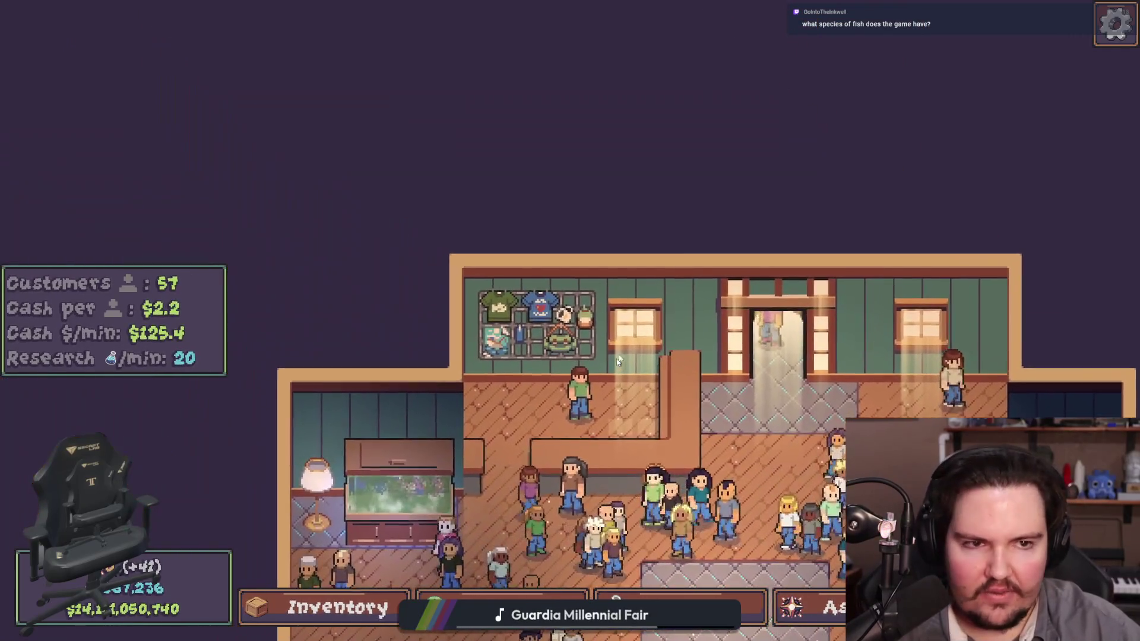
{"action": "mouse_move", "coordinate": [538, 475]}
{"action": "left_mouse_down"}
{"action": "mouse_move", "coordinate": [539, 301]}
{"action": "mouse_move", "coordinate": [577, 308]}
{"action": "mouse_move", "coordinate": [558, 433]}
{"action": "mouse_move", "coordinate": [534, 452]}
{"action": "left_mouse_up"}
{"action": "scroll", "coordinate": [490, 558], "scroll_direction": "down", "scroll_amount": 5}
{"action": "left_click", "coordinate": [490, 603]}
{"action": "left_click", "coordinate": [280, 118]}
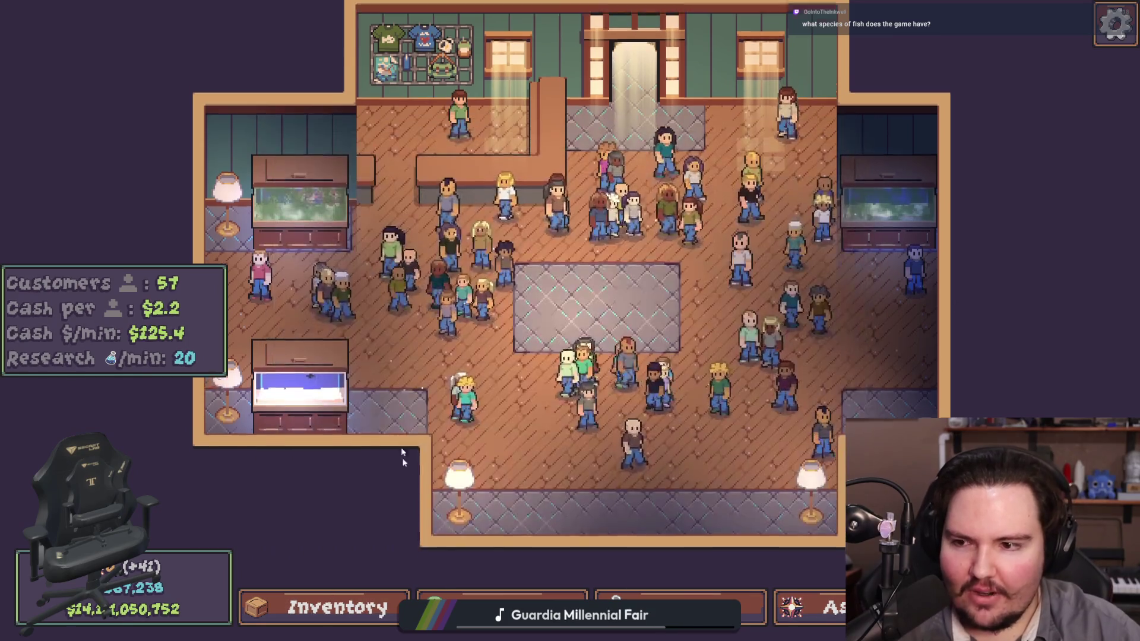
{"action": "left_click", "coordinate": [333, 606]}
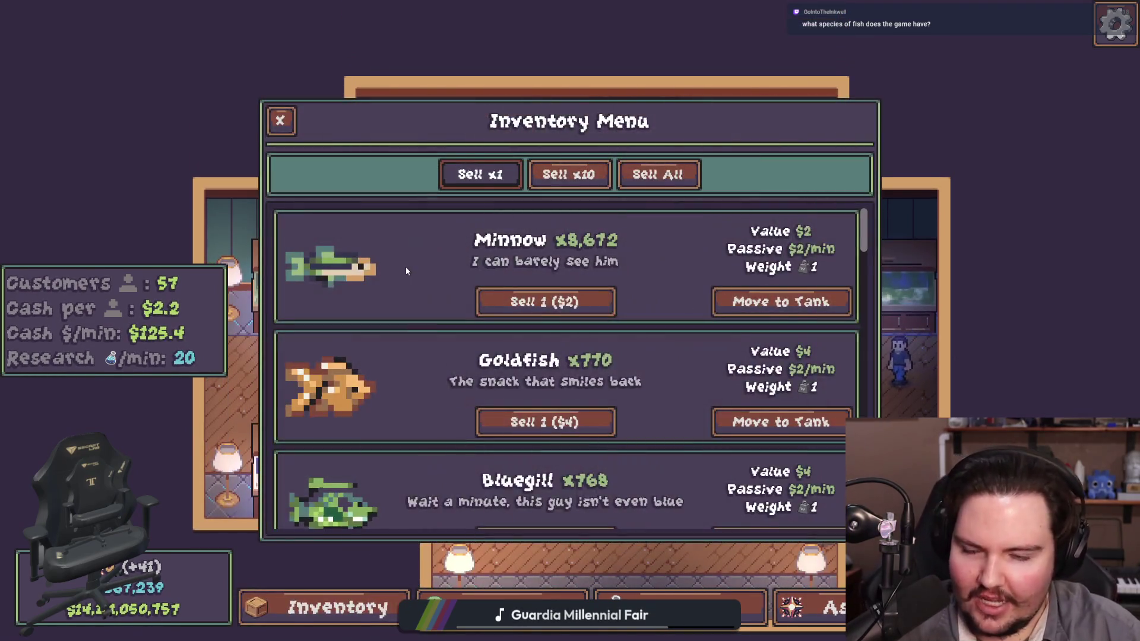
Step: Reopen the fish inventory and scroll through the Minnow, Goldfish and Bluegill listings
{"action": "key", "text": "Escape"}
{"action": "key", "text": "s"}
{"action": "key", "text": "w"}
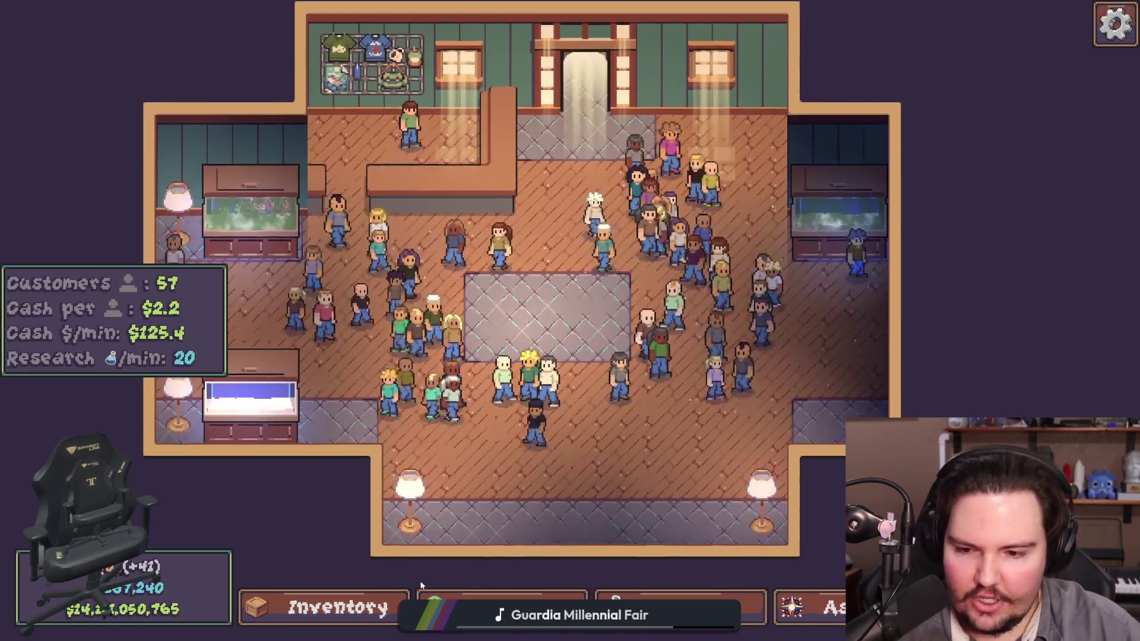
{"action": "left_click", "coordinate": [333, 606]}
{"action": "scroll", "coordinate": [468, 412], "scroll_direction": "down", "scroll_amount": 5}
{"action": "scroll", "coordinate": [468, 412], "scroll_direction": "up", "scroll_amount": 10}
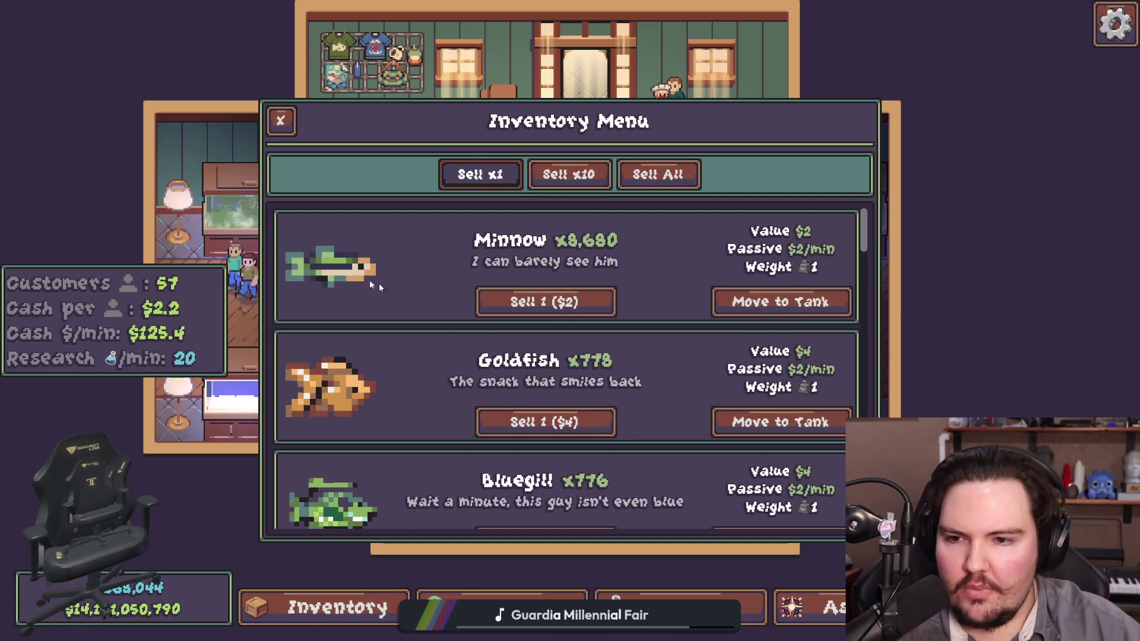
{"action": "scroll", "coordinate": [320, 256], "scroll_direction": "down", "scroll_amount": 5}
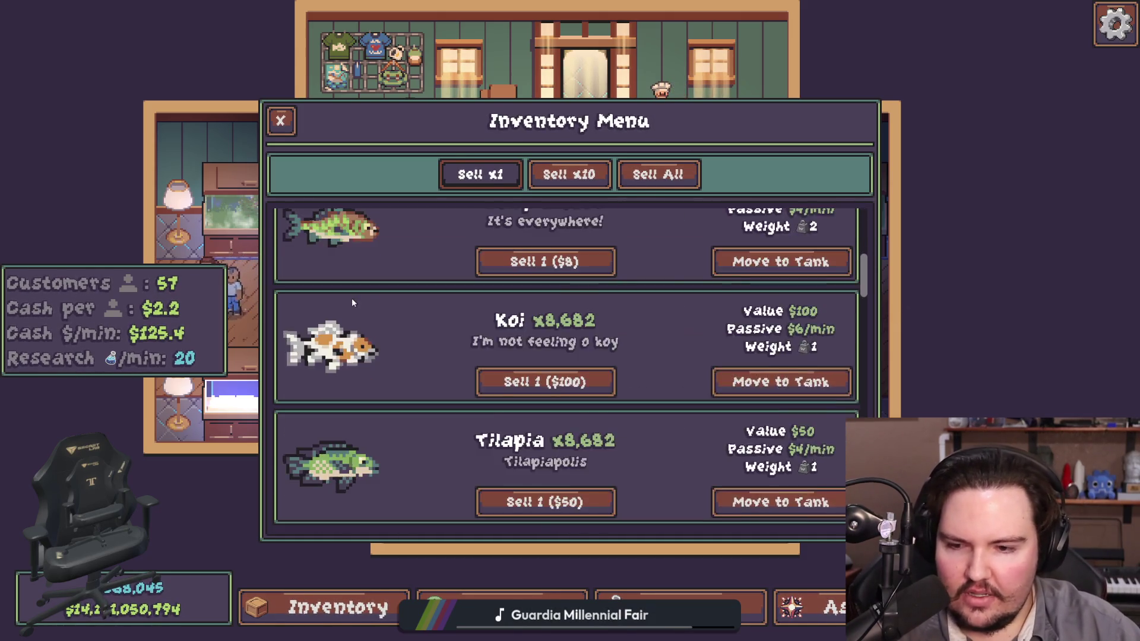
{"action": "scroll", "coordinate": [353, 300], "scroll_direction": "down", "scroll_amount": 8}
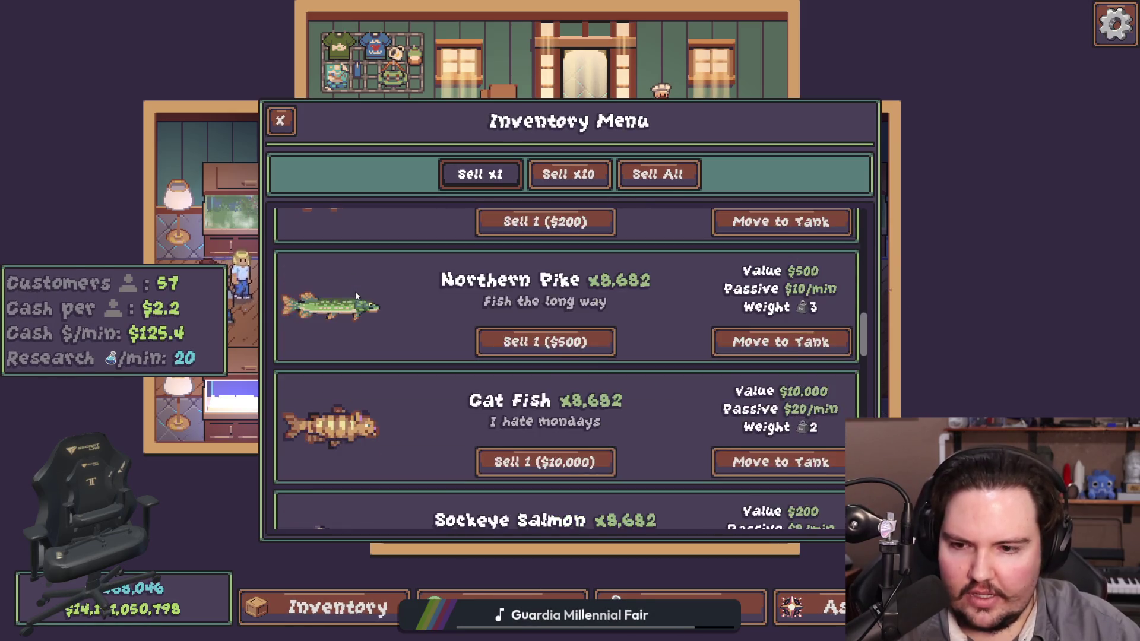
{"action": "scroll", "coordinate": [356, 295], "scroll_direction": "down", "scroll_amount": 10}
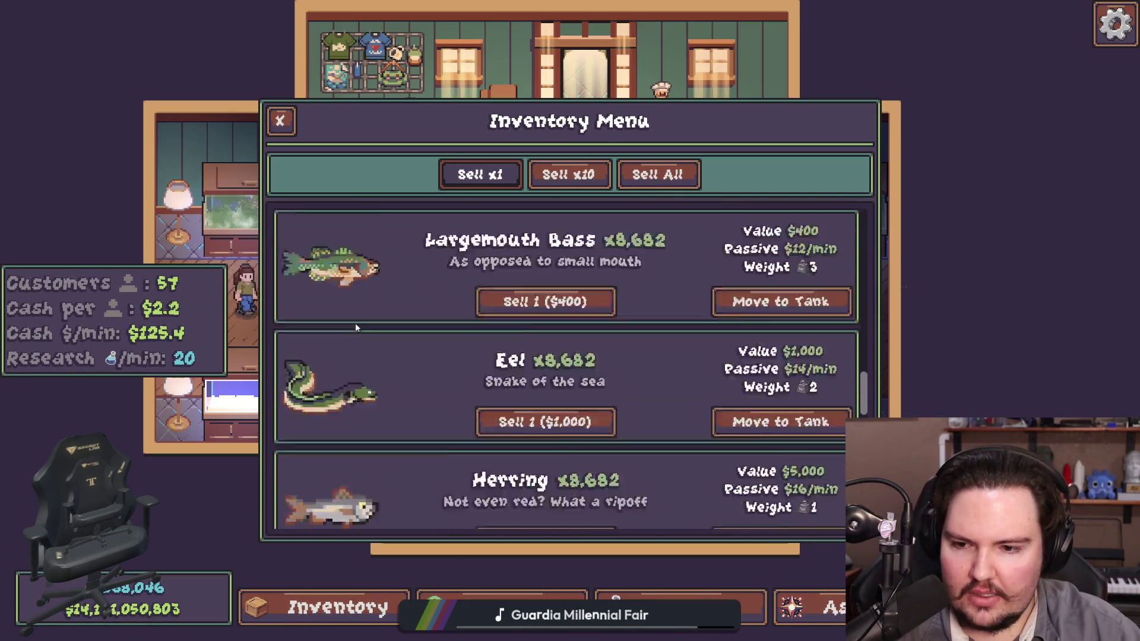
{"action": "scroll", "coordinate": [357, 327], "scroll_direction": "down", "scroll_amount": 8}
{"action": "scroll", "coordinate": [333, 330], "scroll_direction": "down", "scroll_amount": 7}
{"action": "scroll", "coordinate": [347, 319], "scroll_direction": "down", "scroll_amount": 5}
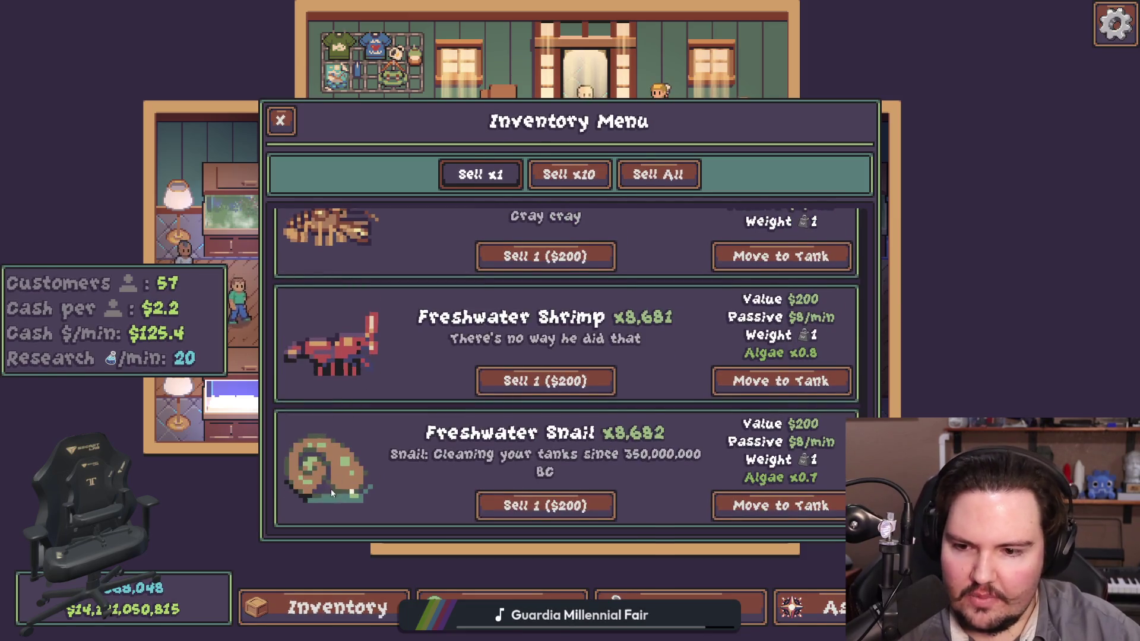
{"action": "scroll", "coordinate": [348, 437], "scroll_direction": "up", "scroll_amount": 2}
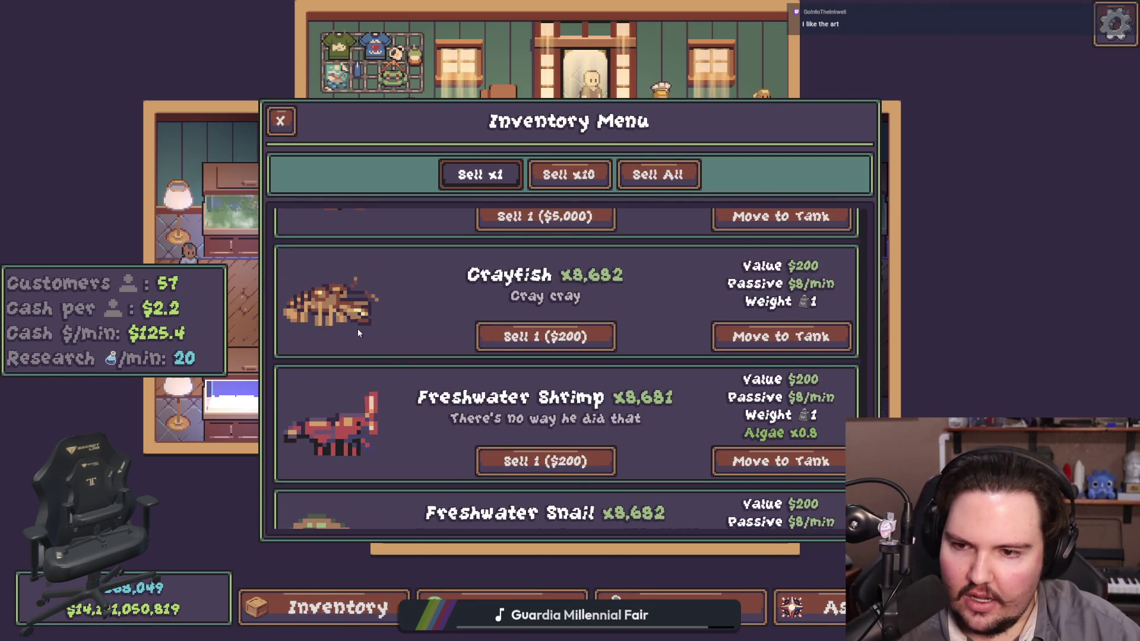
{"action": "scroll", "coordinate": [358, 333], "scroll_direction": "down", "scroll_amount": 2}
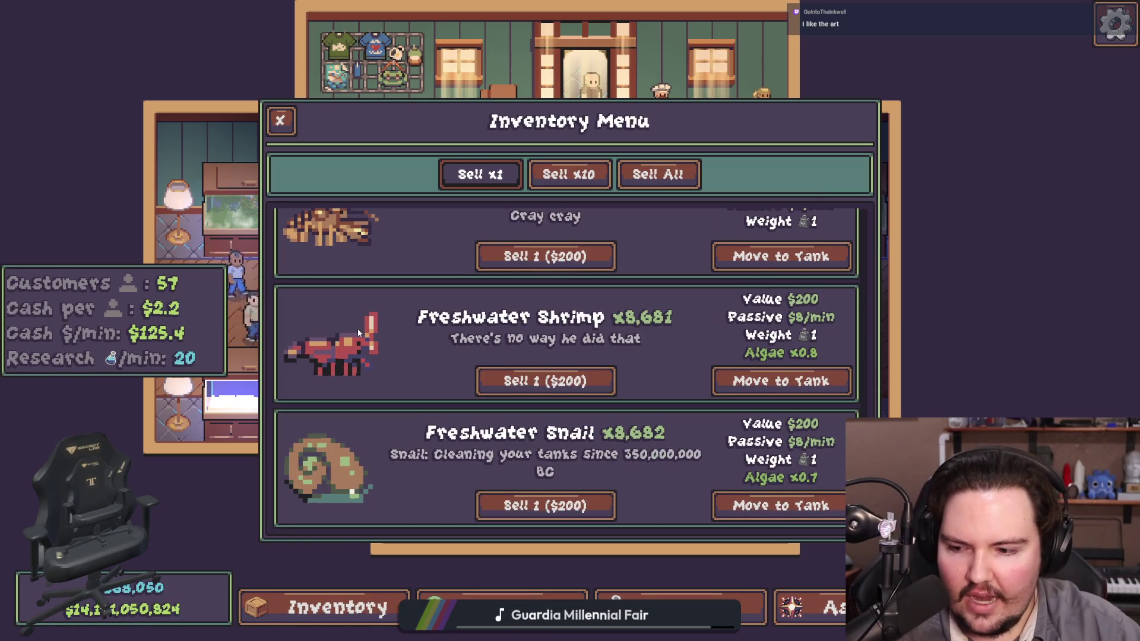
Step: Unlock the Equipment research for 10 points, then travel to the Pond for free
{"action": "key", "text": "Escape"}
{"action": "left_click", "coordinate": [705, 595]}
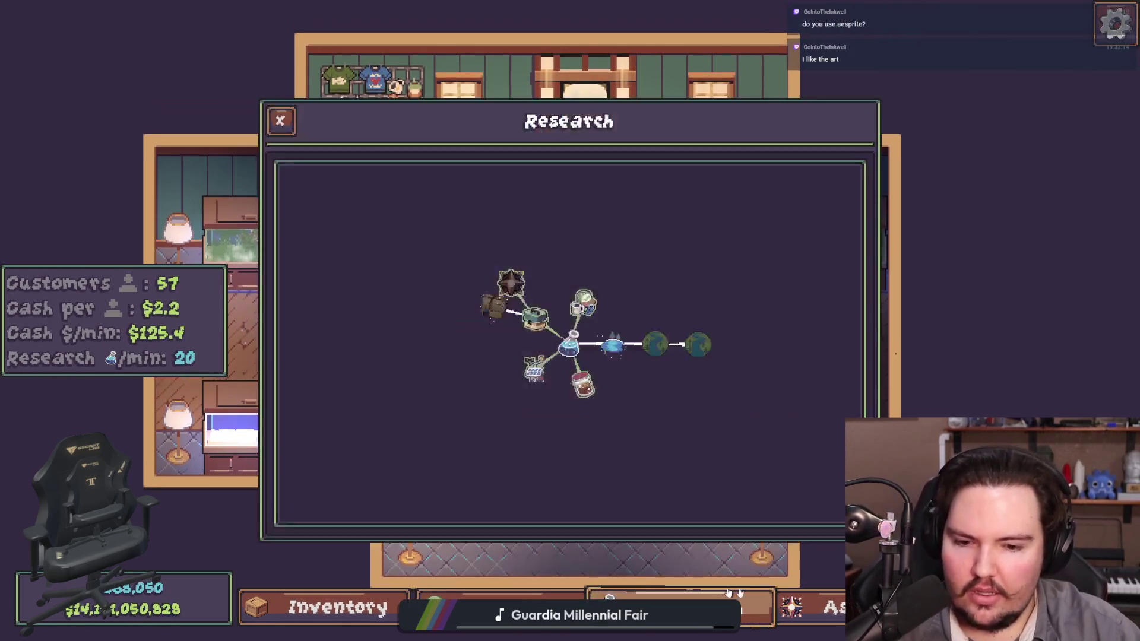
{"action": "mouse_move", "coordinate": [536, 317]}
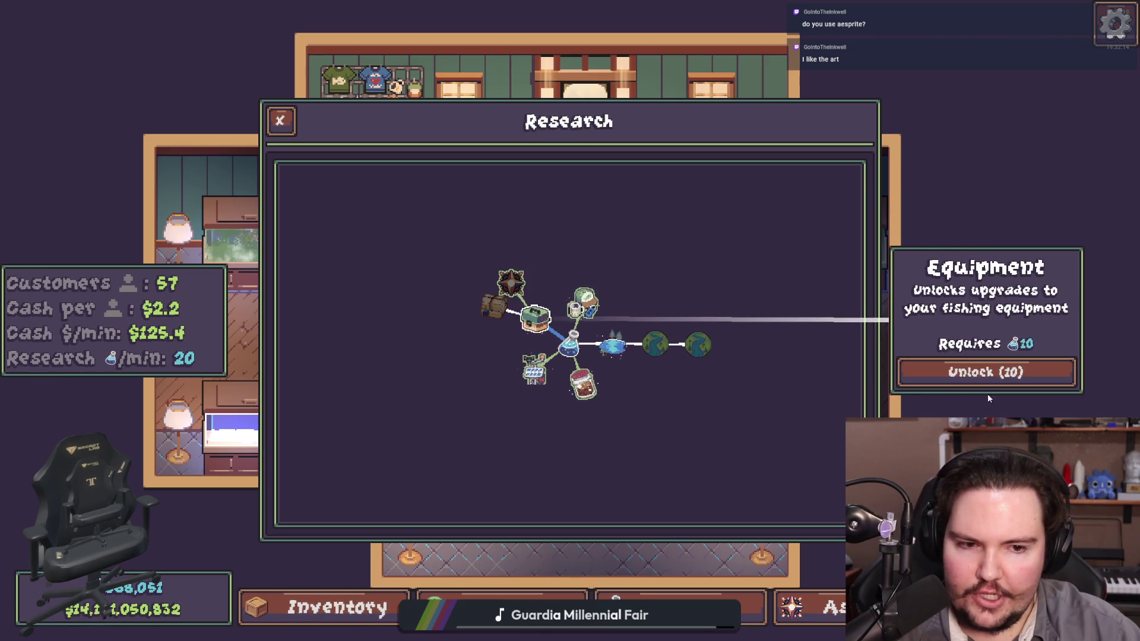
{"action": "left_click", "coordinate": [584, 302]}
{"action": "scroll", "coordinate": [507, 291], "scroll_direction": "up", "scroll_amount": 2}
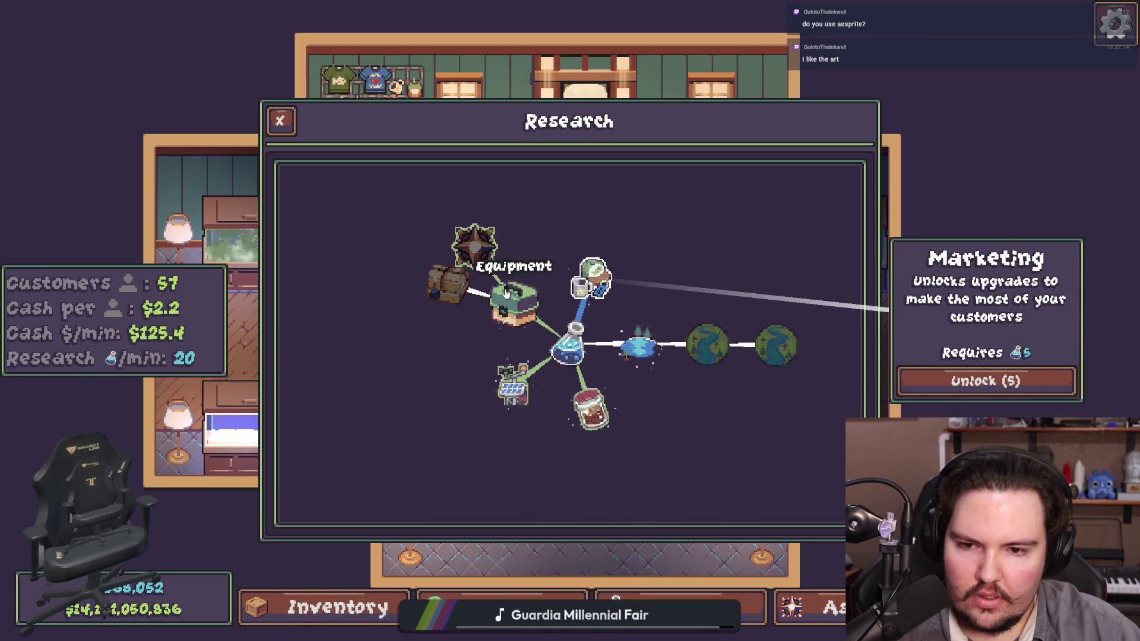
{"action": "left_click", "coordinate": [506, 291]}
{"action": "left_click", "coordinate": [511, 294]}
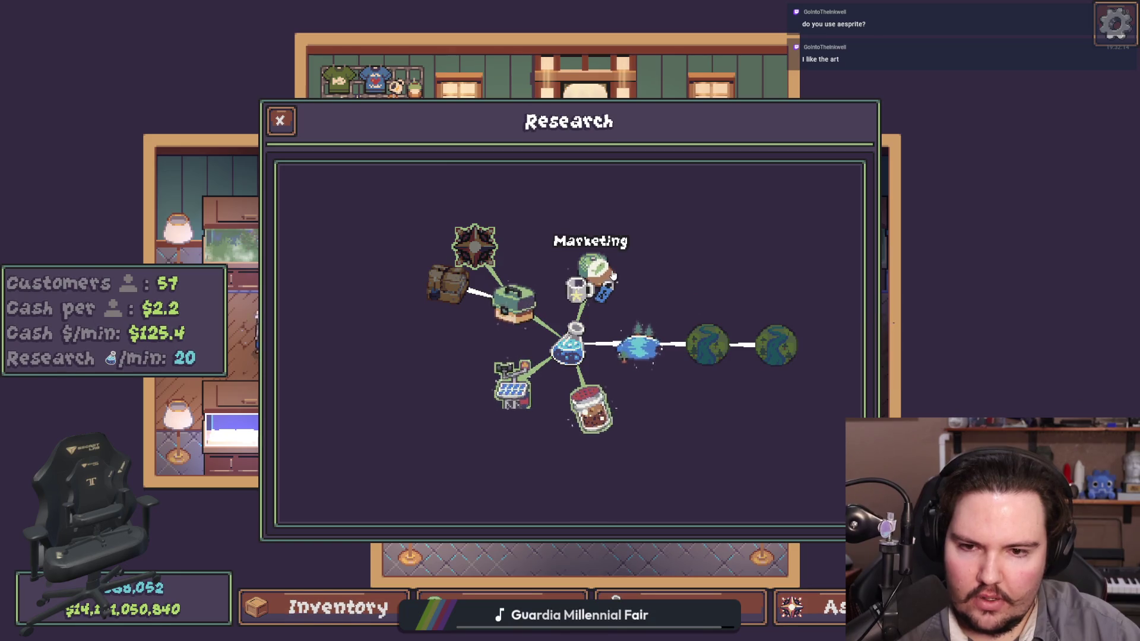
{"action": "left_click", "coordinate": [514, 302]}
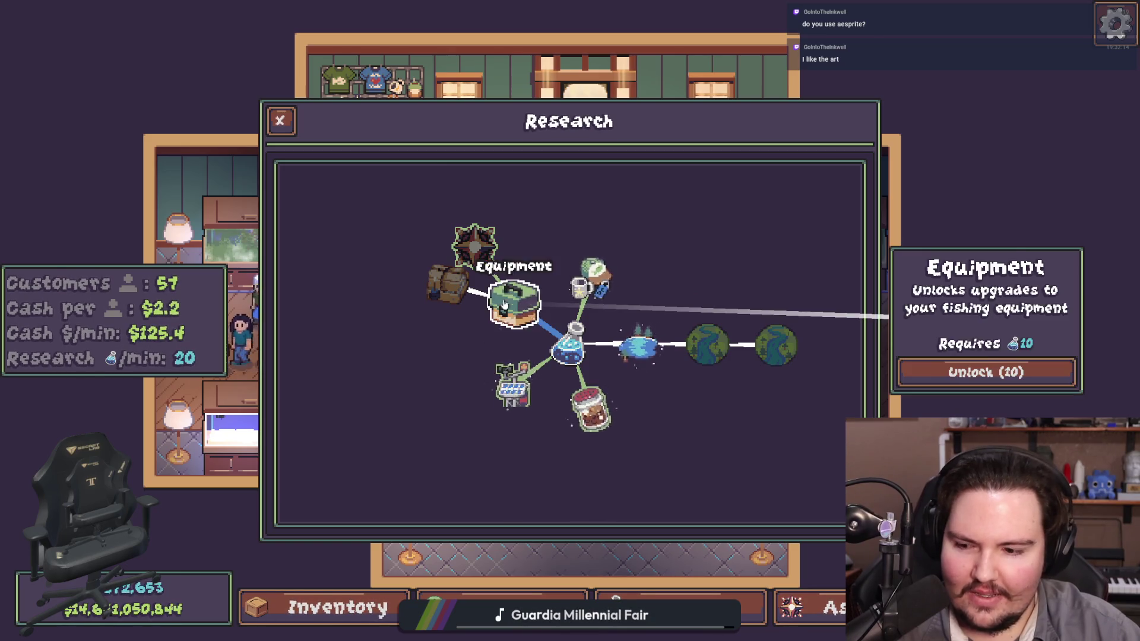
{"action": "left_click", "coordinate": [991, 372]}
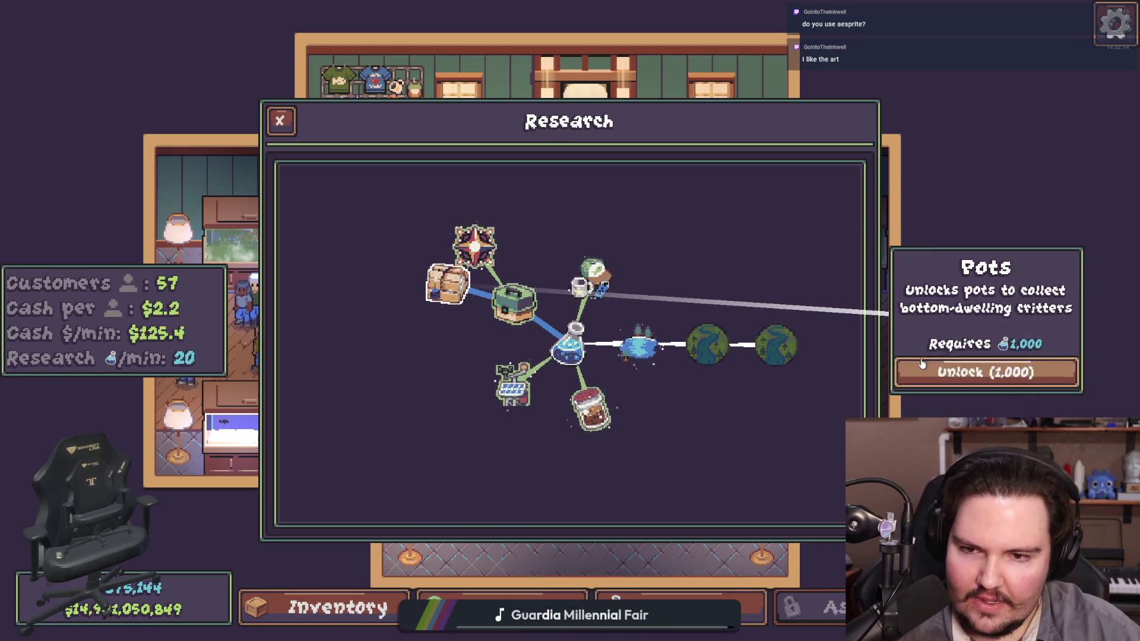
{"action": "key", "text": "Escape"}
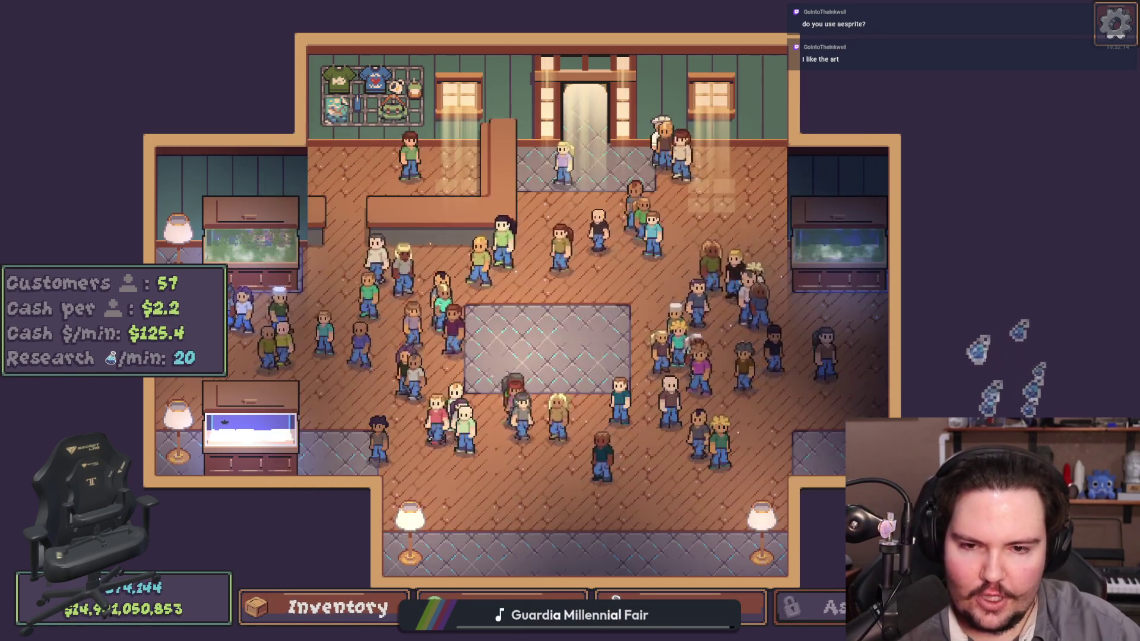
{"action": "key", "text": "t"}
{"action": "left_click", "coordinate": [773, 192]}
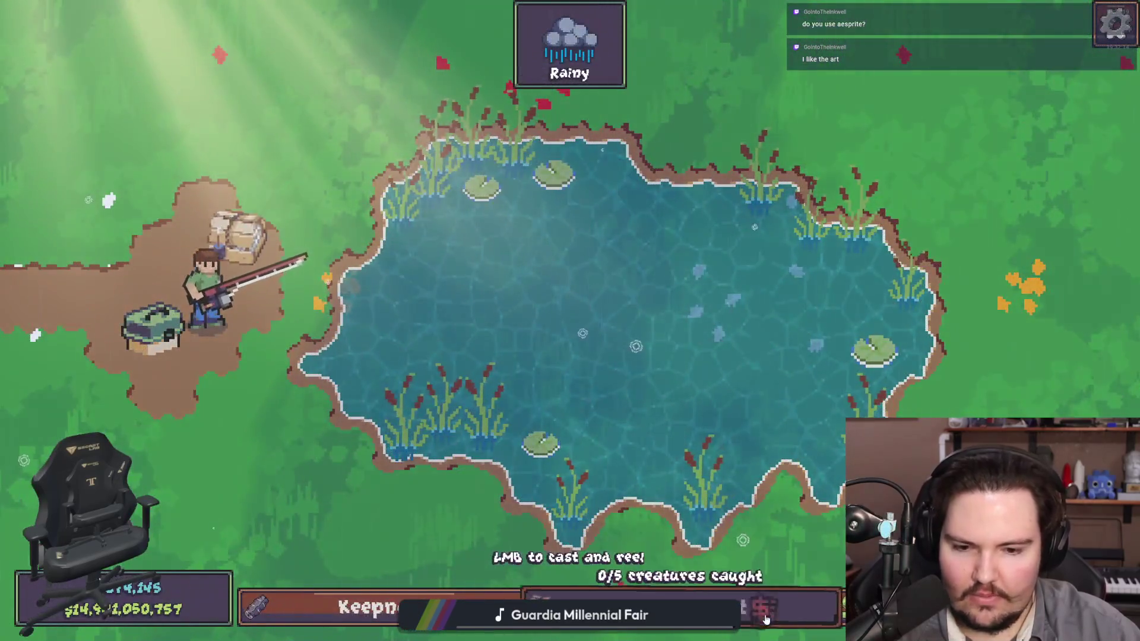
Step: Cast across the rainy Pond, reel in a Bluegill, and travel back to the shop
{"action": "left_click", "coordinate": [466, 228]}
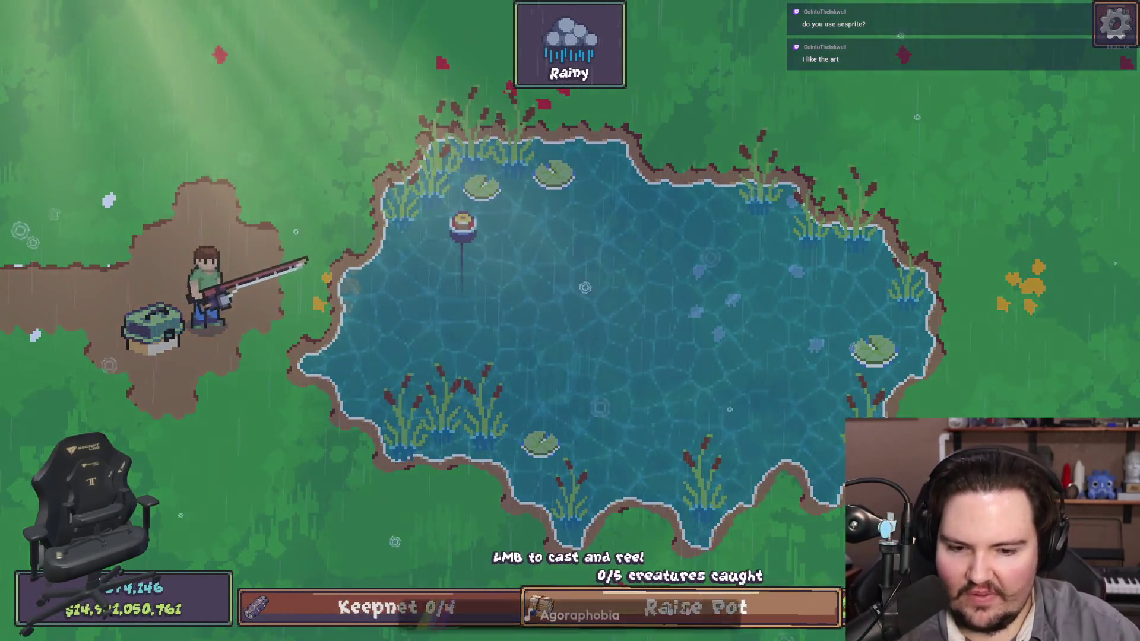
{"action": "left_click", "coordinate": [628, 311]}
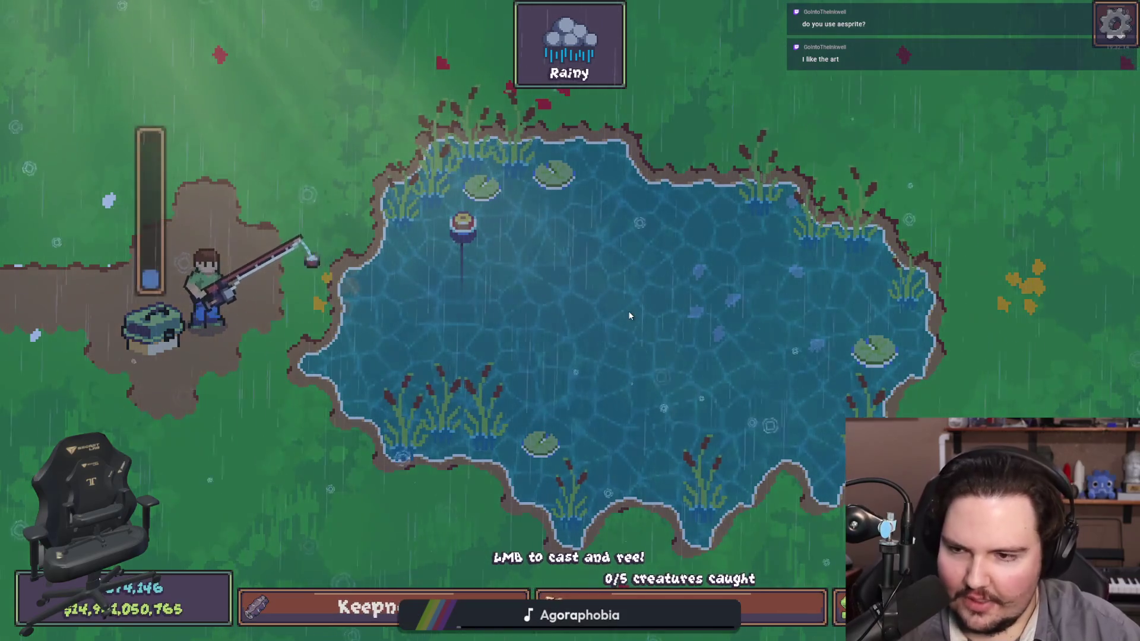
{"action": "mouse_move", "coordinate": [476, 234]}
{"action": "left_mouse_down"}
{"action": "mouse_move", "coordinate": [426, 127]}
{"action": "mouse_move", "coordinate": [215, 302]}
{"action": "left_mouse_up"}
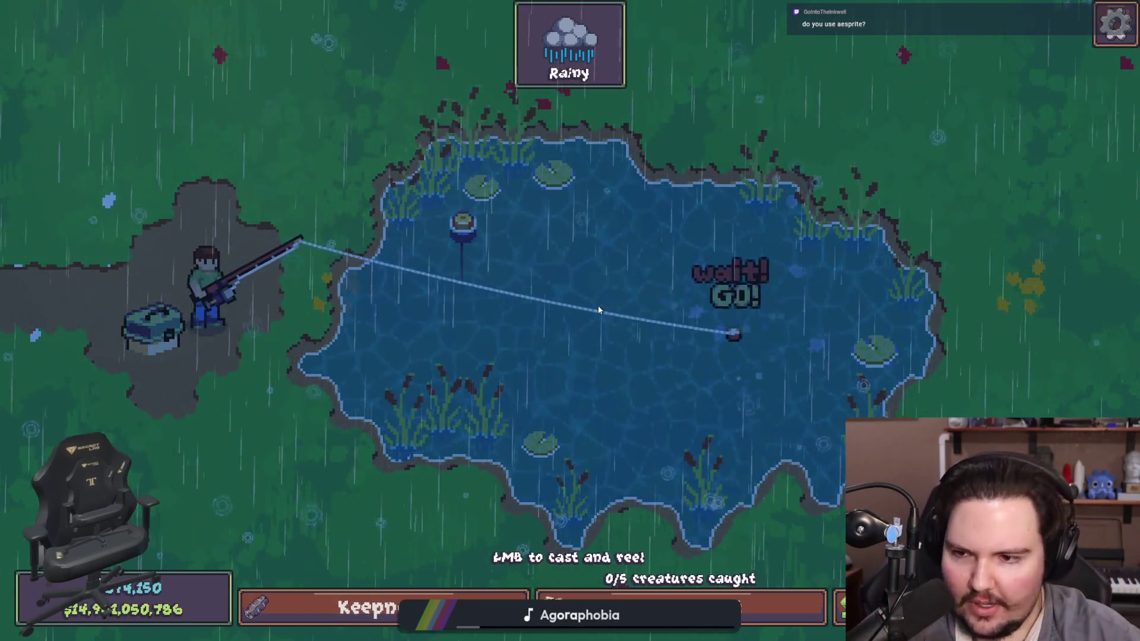
{"action": "left_click", "coordinate": [599, 309]}
{"action": "mouse_move", "coordinate": [622, 286]}
{"action": "left_mouse_down"}
{"action": "mouse_move", "coordinate": [671, 230]}
{"action": "mouse_move", "coordinate": [439, 256]}
{"action": "left_mouse_up"}
{"action": "left_click", "coordinate": [672, 230]}
{"action": "left_click", "coordinate": [671, 229]}
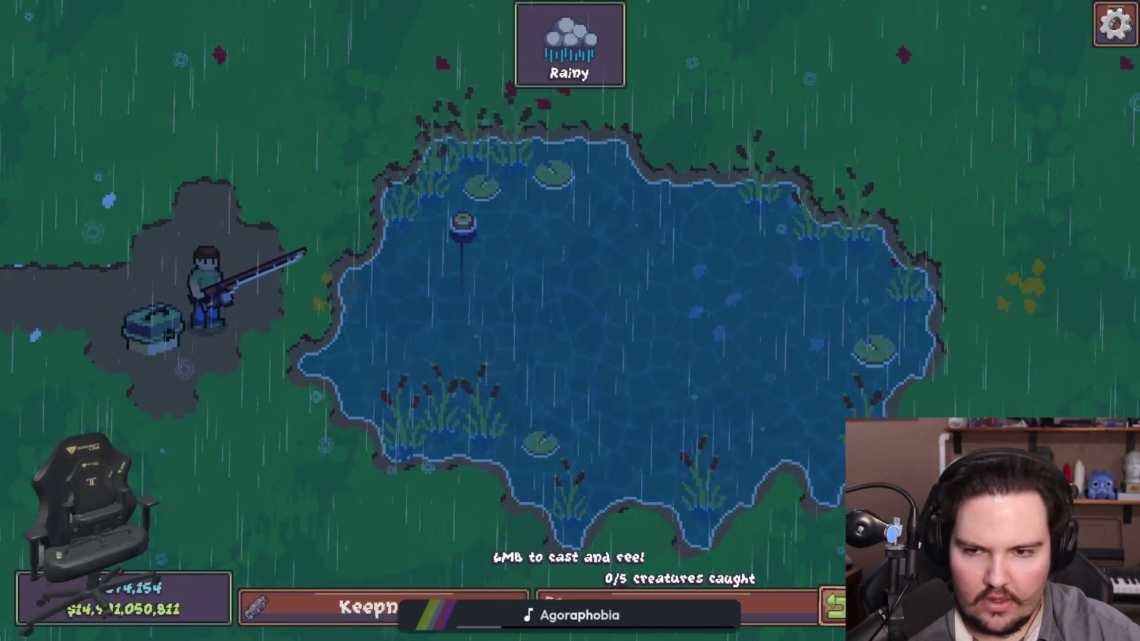
{"action": "left_click", "coordinate": [834, 605]}
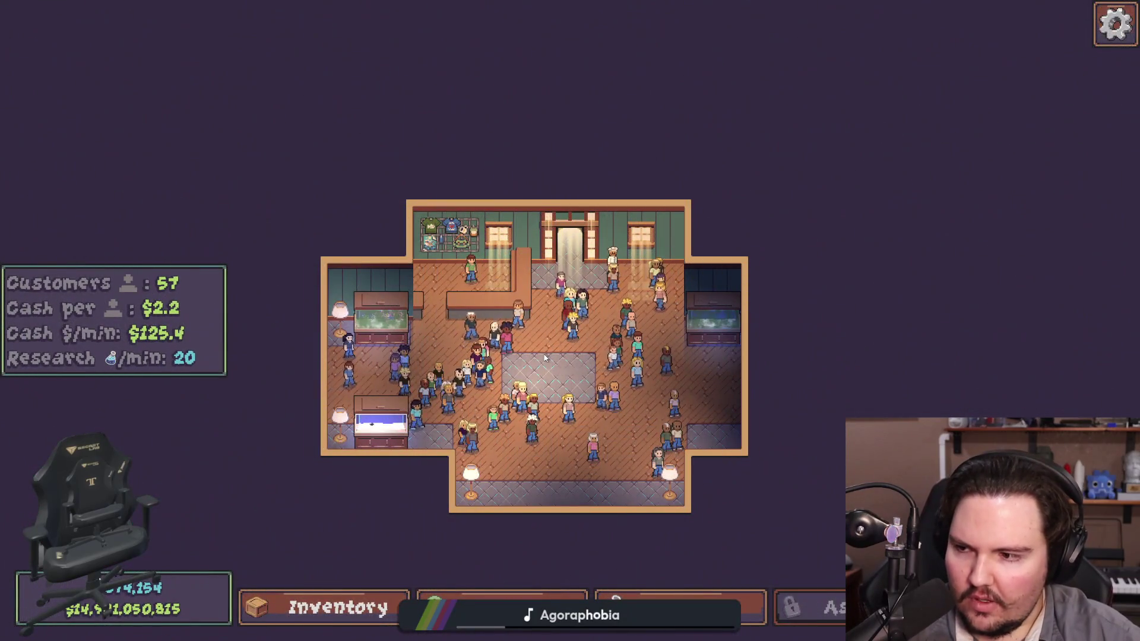
Step: Pan and zoom the Lured In shop view
{"action": "scroll", "coordinate": [546, 351], "scroll_direction": "up", "scroll_amount": 2}
{"action": "key", "text": "a"}
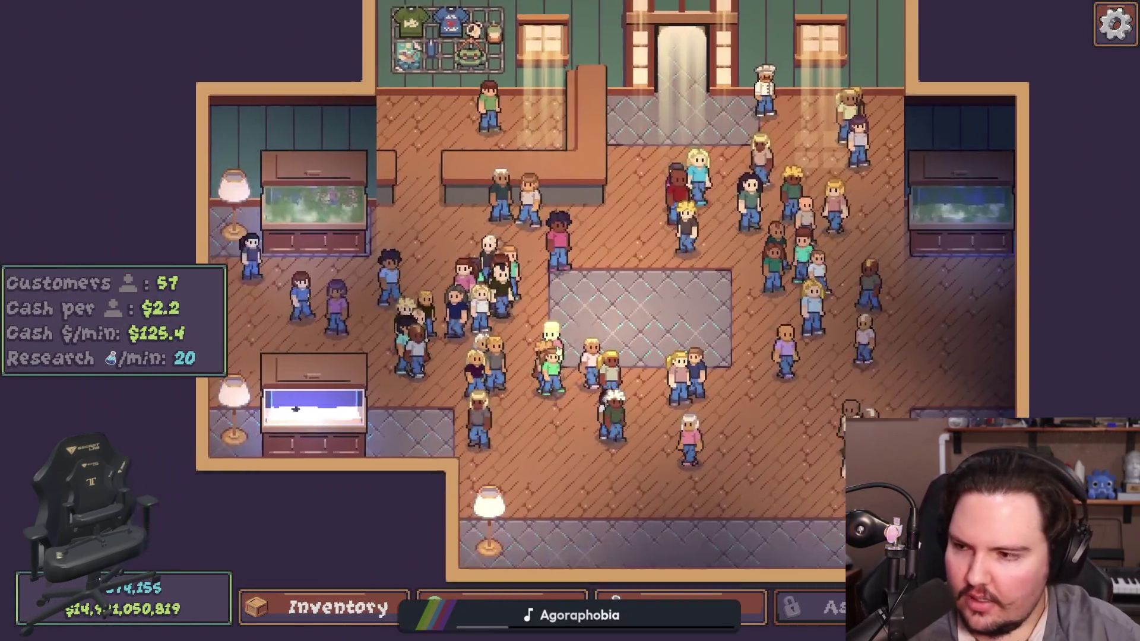
{"action": "key", "text": "s"}
{"action": "scroll", "coordinate": [550, 409], "scroll_direction": "up", "scroll_amount": 1}
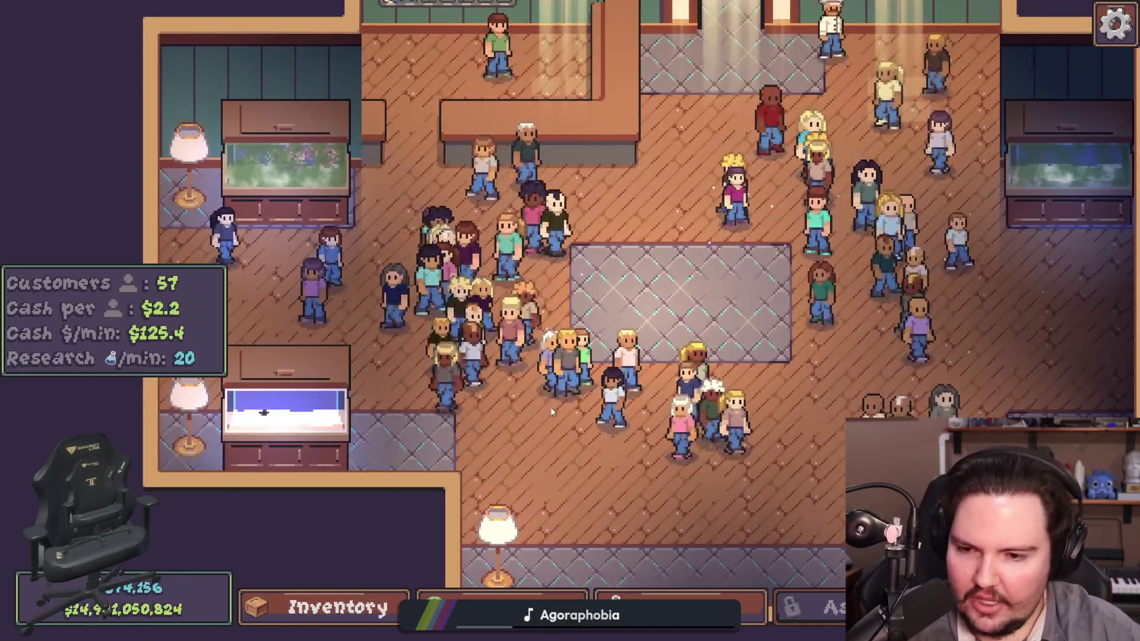
Step: Switch to Krita, maximize its window, and zoom the blank canvas
{"action": "key", "text": "super"}
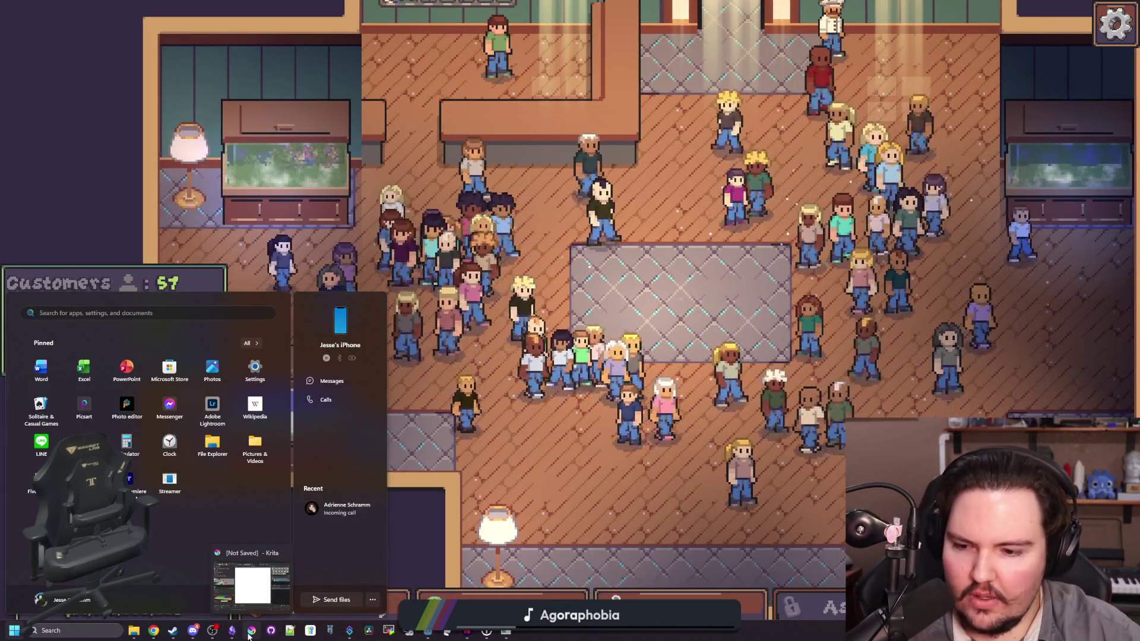
{"action": "left_click", "coordinate": [252, 631]}
{"action": "double_click", "coordinate": [633, 480]}
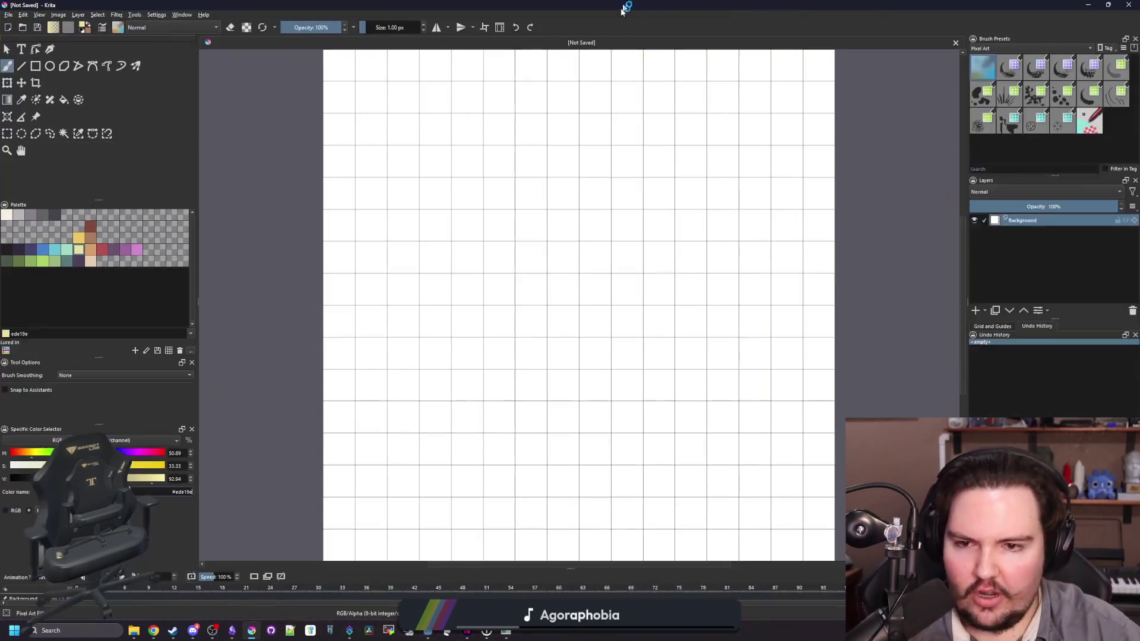
{"action": "scroll", "coordinate": [497, 298], "scroll_direction": "down", "scroll_amount": 3}
{"action": "scroll", "coordinate": [489, 326], "scroll_direction": "up", "scroll_amount": 2}
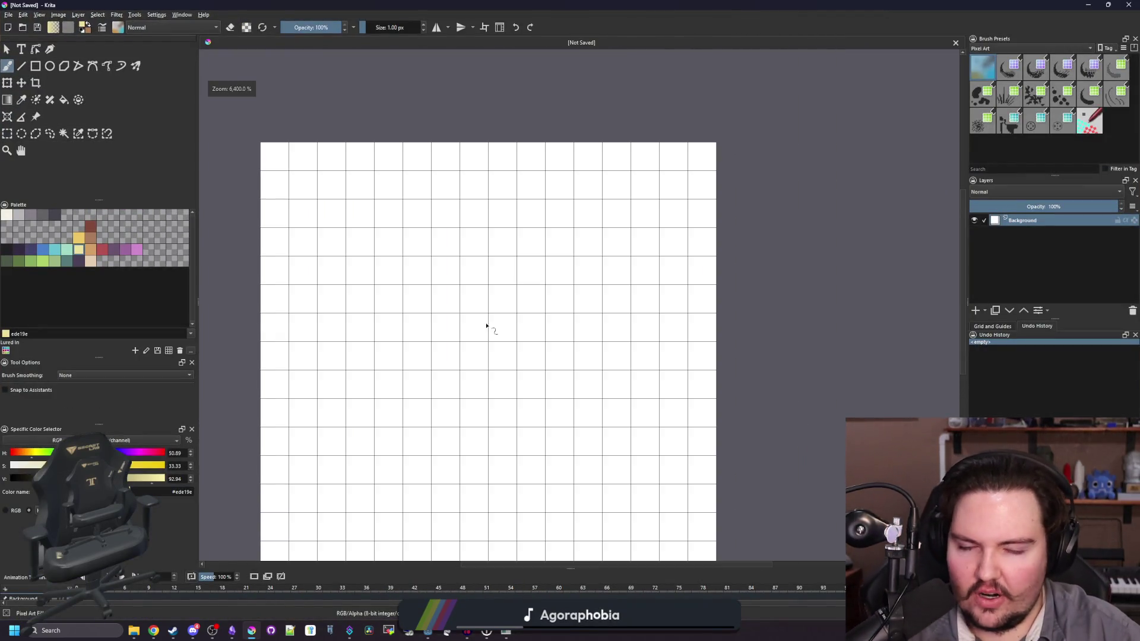
{"action": "scroll", "coordinate": [486, 339], "scroll_direction": "down", "scroll_amount": 2}
{"action": "scroll", "coordinate": [481, 345], "scroll_direction": "up", "scroll_amount": 2}
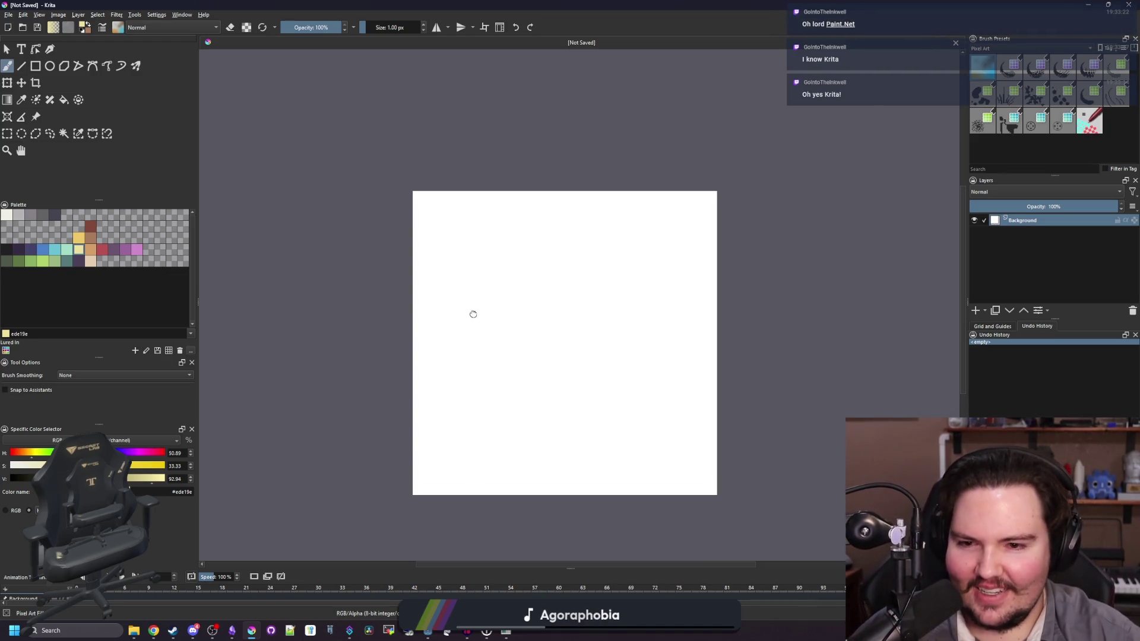
{"action": "scroll", "coordinate": [474, 316], "scroll_direction": "up", "scroll_amount": 1}
Step: Pick the dark 212123 palette swatch as the painting colour
{"action": "left_click_drag", "start_coordinate": [466, 313], "coordinate": [437, 292]}
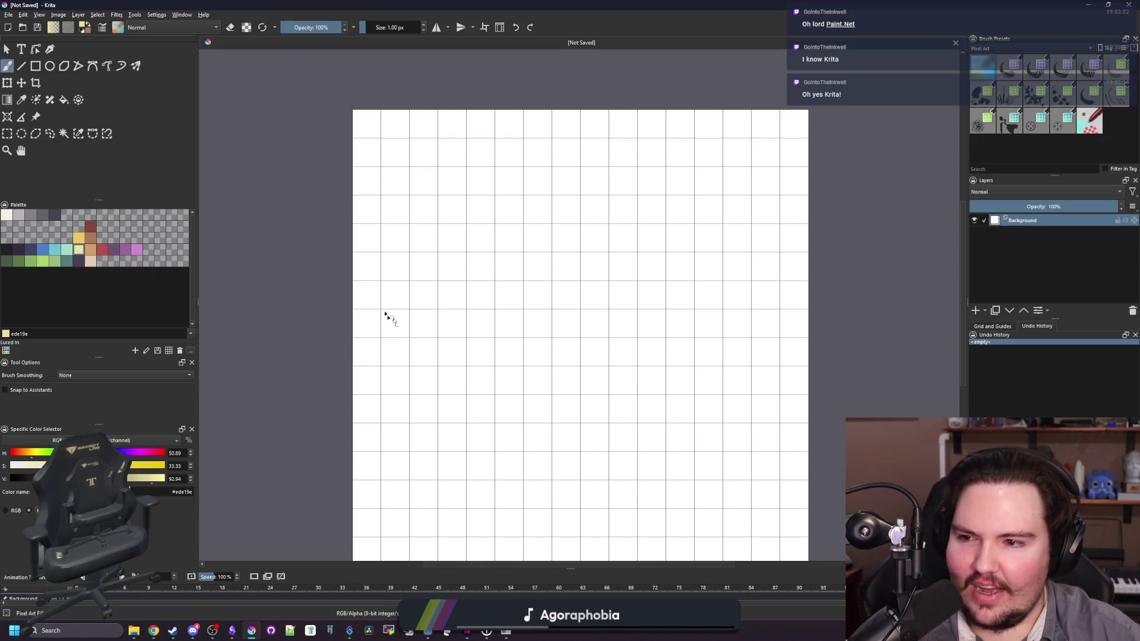
{"action": "left_click_drag", "start_coordinate": [394, 328], "coordinate": [336, 229]}
{"action": "scroll", "coordinate": [439, 280], "scroll_direction": "up", "scroll_amount": 1}
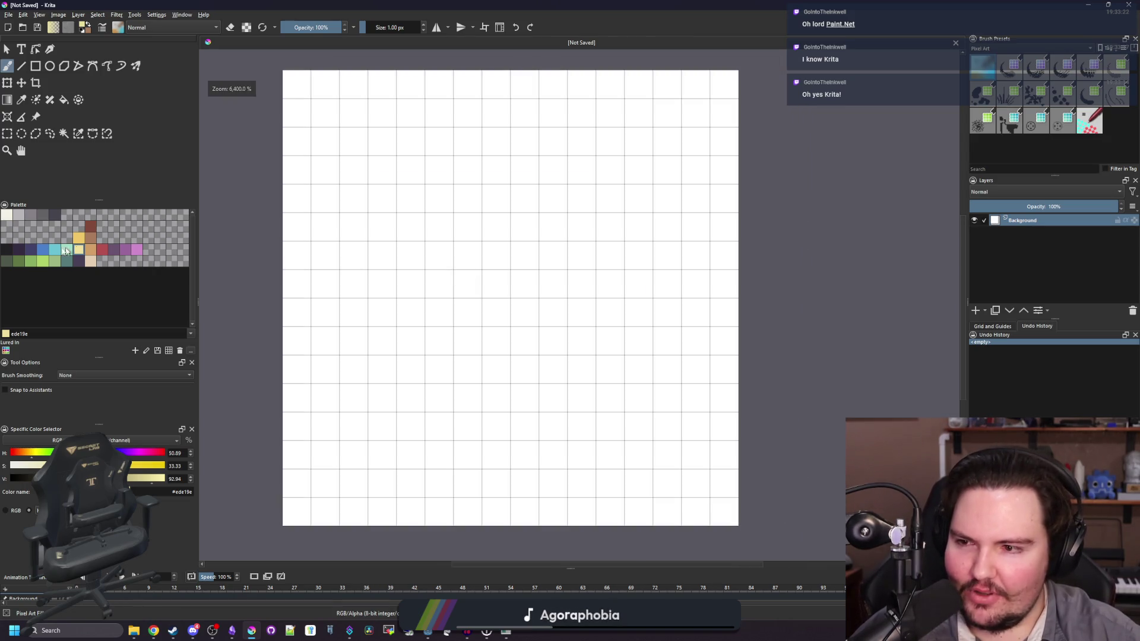
{"action": "left_click", "coordinate": [9, 251]}
{"action": "scroll", "coordinate": [448, 279], "scroll_direction": "down", "scroll_amount": 1}
{"action": "scroll", "coordinate": [450, 262], "scroll_direction": "up", "scroll_amount": 1}
{"action": "scroll", "coordinate": [560, 315], "scroll_direction": "down", "scroll_amount": 1}
{"action": "scroll", "coordinate": [485, 308], "scroll_direction": "up", "scroll_amount": 1}
{"action": "scroll", "coordinate": [493, 303], "scroll_direction": "down", "scroll_amount": 1}
{"action": "scroll", "coordinate": [517, 321], "scroll_direction": "up", "scroll_amount": 1}
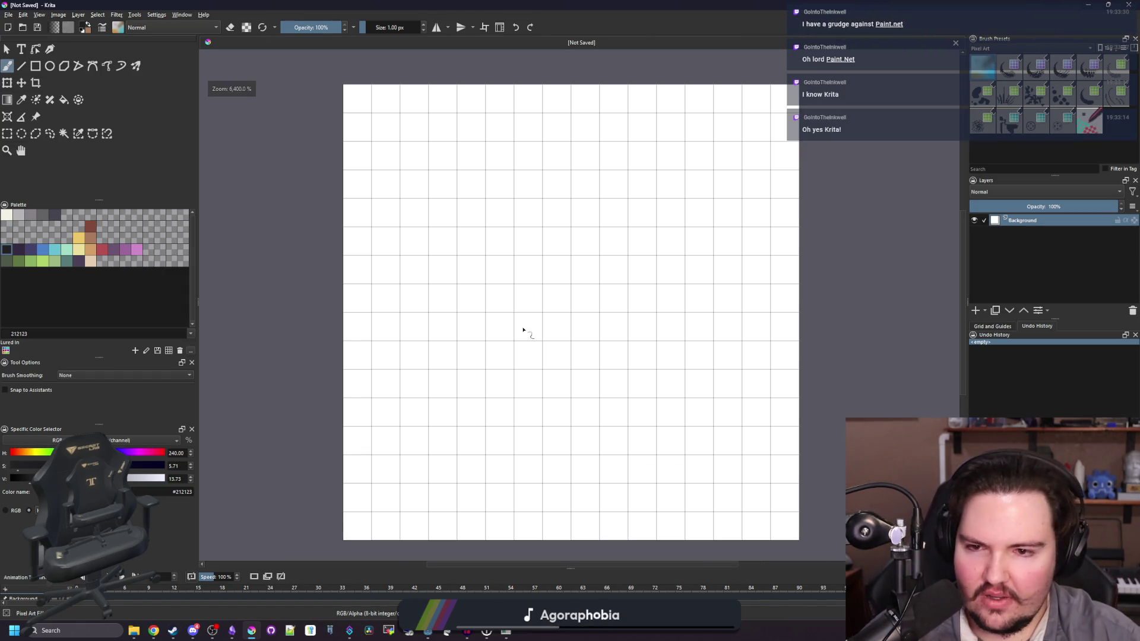
{"action": "scroll", "coordinate": [523, 330], "scroll_direction": "down", "scroll_amount": 1}
{"action": "scroll", "coordinate": [512, 320], "scroll_direction": "up", "scroll_amount": 1}
{"action": "scroll", "coordinate": [582, 273], "scroll_direction": "down", "scroll_amount": 1}
{"action": "scroll", "coordinate": [583, 272], "scroll_direction": "up", "scroll_amount": 1}
{"action": "scroll", "coordinate": [377, 389], "scroll_direction": "down", "scroll_amount": 1}
{"action": "scroll", "coordinate": [377, 387], "scroll_direction": "up", "scroll_amount": 1}
Step: Draw test outline strokes on the canvas and undo each one
{"action": "mouse_move", "coordinate": [340, 448]}
{"action": "left_mouse_down"}
{"action": "mouse_move", "coordinate": [374, 205]}
{"action": "mouse_move", "coordinate": [508, 483]}
{"action": "mouse_move", "coordinate": [630, 184]}
{"action": "mouse_move", "coordinate": [710, 500]}
{"action": "left_mouse_up"}
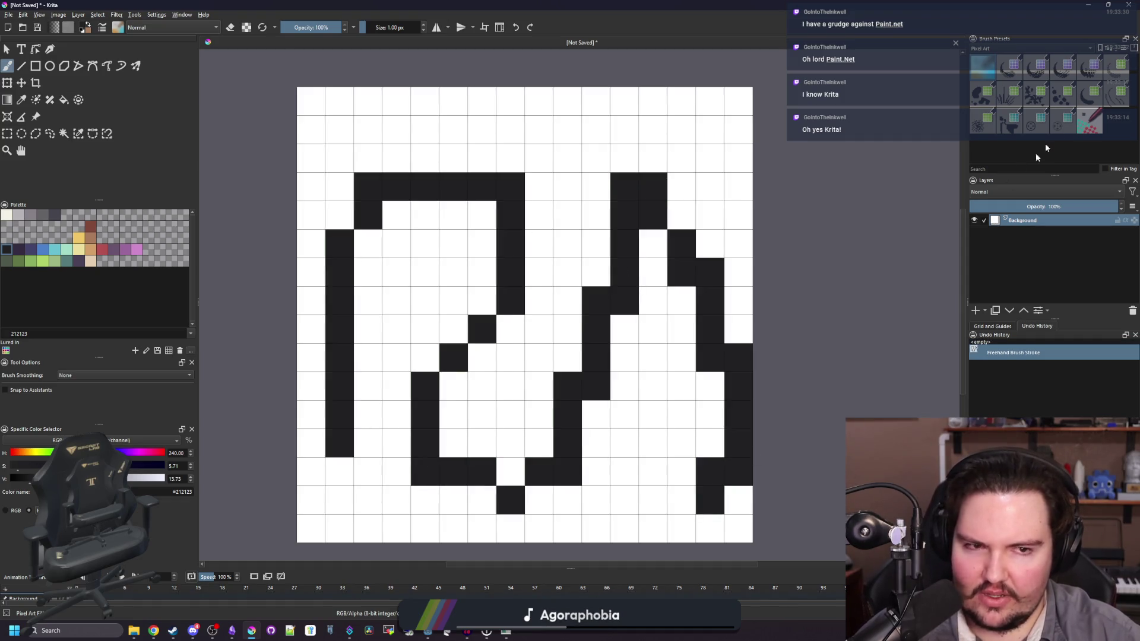
{"action": "key", "text": "ctrl+z"}
{"action": "mouse_move", "coordinate": [395, 476]}
{"action": "left_mouse_down"}
{"action": "mouse_move", "coordinate": [427, 157]}
{"action": "mouse_move", "coordinate": [641, 475]}
{"action": "mouse_move", "coordinate": [683, 132]}
{"action": "left_mouse_up"}
{"action": "key", "text": "ctrl+z"}
{"action": "scroll", "coordinate": [537, 301], "scroll_direction": "down", "scroll_amount": 1}
{"action": "scroll", "coordinate": [537, 301], "scroll_direction": "up", "scroll_amount": 1}
{"action": "scroll", "coordinate": [537, 302], "scroll_direction": "down", "scroll_amount": 1}
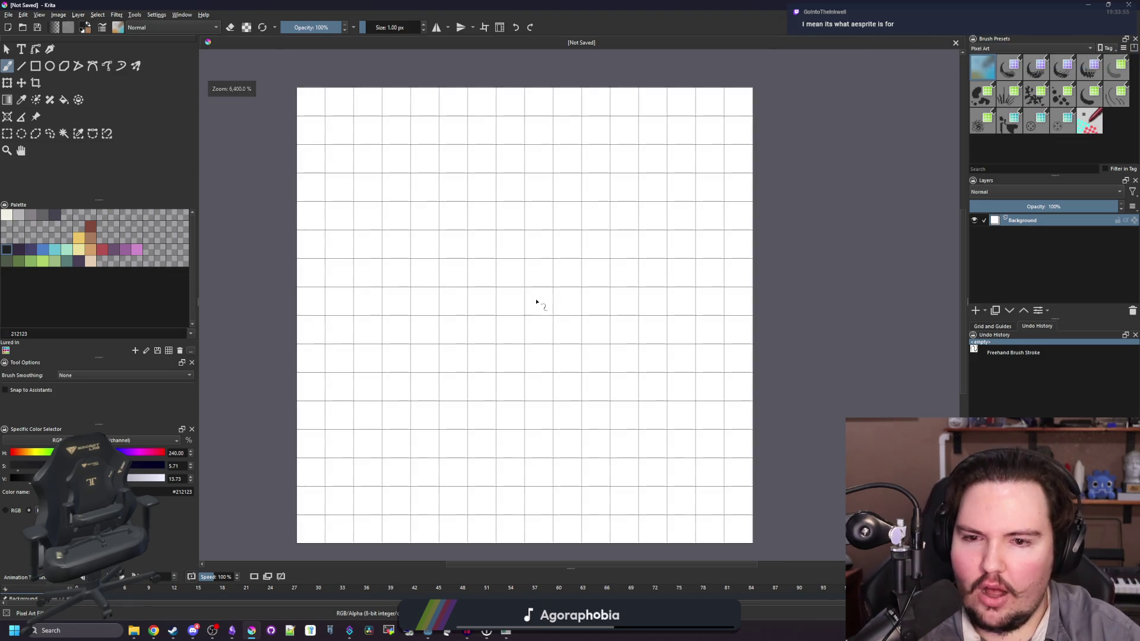
{"action": "key", "text": "ctrl+z"}
{"action": "scroll", "coordinate": [460, 400], "scroll_direction": "down", "scroll_amount": 2}
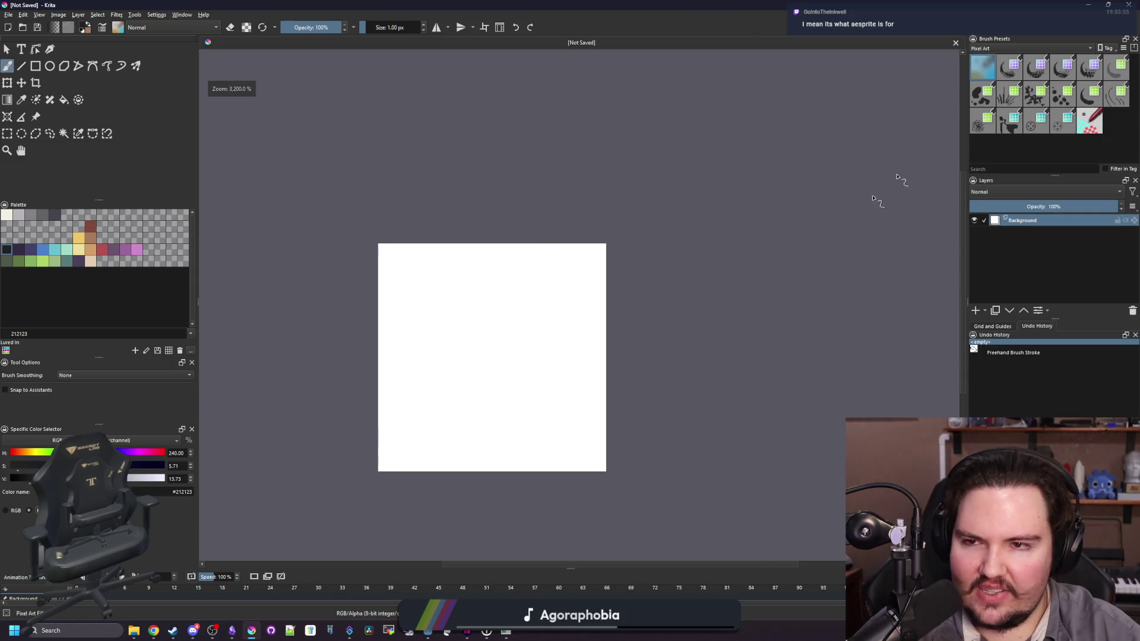
{"action": "scroll", "coordinate": [437, 332], "scroll_direction": "down", "scroll_amount": 6}
Step: Test a larger brush dab, undo it, and bring the brush back to 1 px
{"action": "key", "text": "]"}
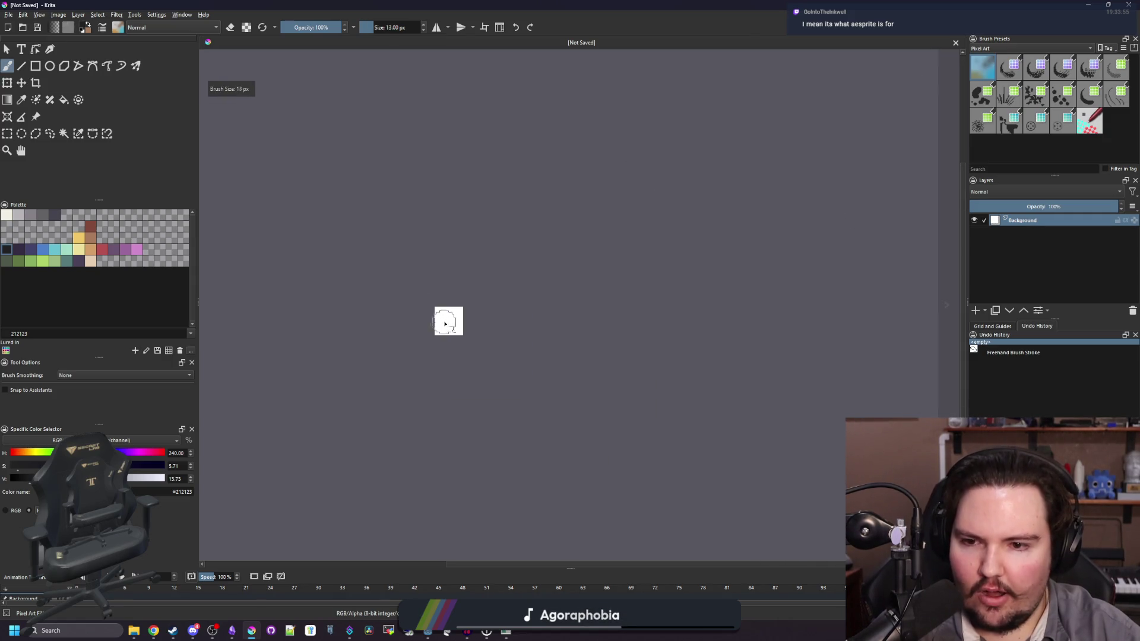
{"action": "left_click", "coordinate": [576, 324]}
{"action": "key", "text": "ctrl+z"}
{"action": "scroll", "coordinate": [499, 336], "scroll_direction": "down", "scroll_amount": 3}
{"action": "key", "text": "]"}
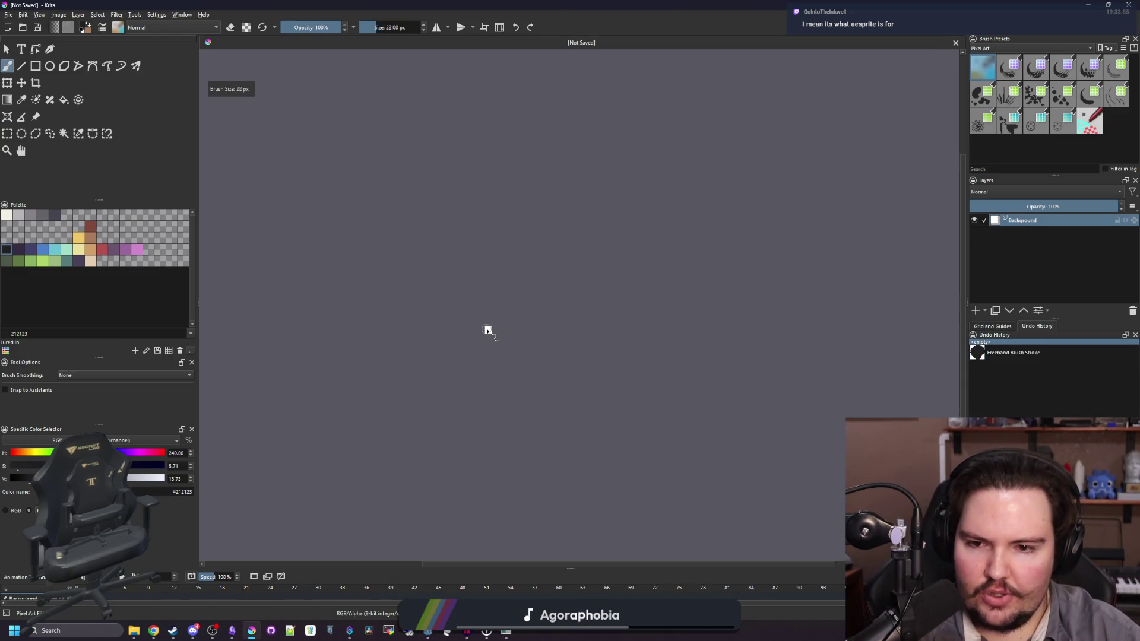
{"action": "scroll", "coordinate": [488, 330], "scroll_direction": "up", "scroll_amount": 4}
{"action": "key", "text": "bracketleft"}
{"action": "key", "text": "bracketleft"}
{"action": "scroll", "coordinate": [525, 366], "scroll_direction": "up", "scroll_amount": 3}
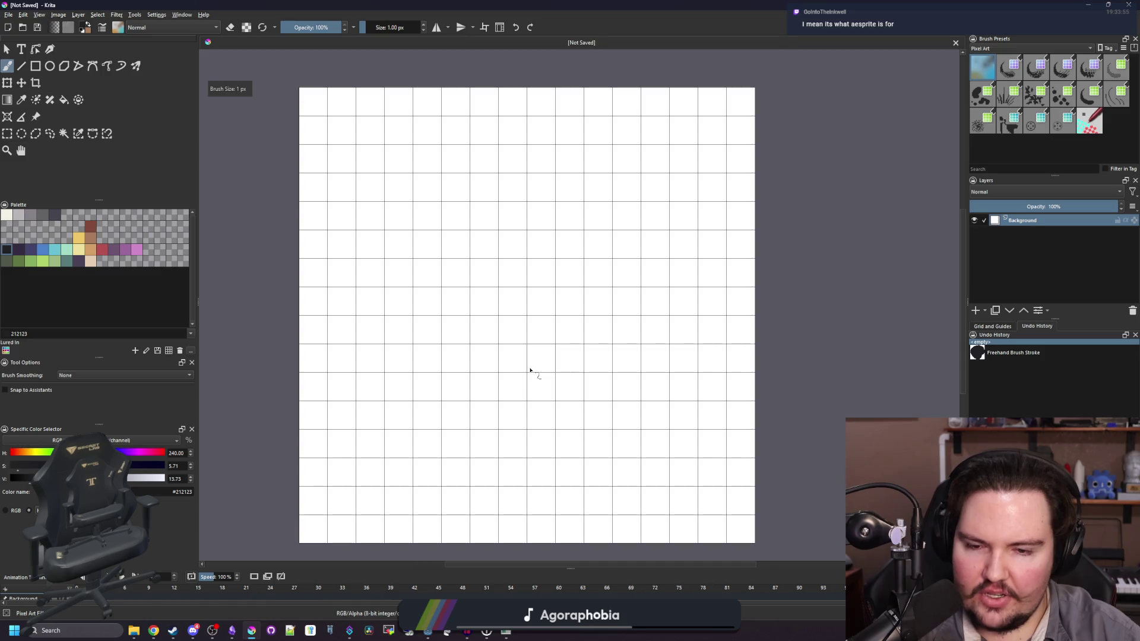
{"action": "scroll", "coordinate": [483, 359], "scroll_direction": "down", "scroll_amount": 1}
{"action": "scroll", "coordinate": [470, 352], "scroll_direction": "up", "scroll_amount": 1}
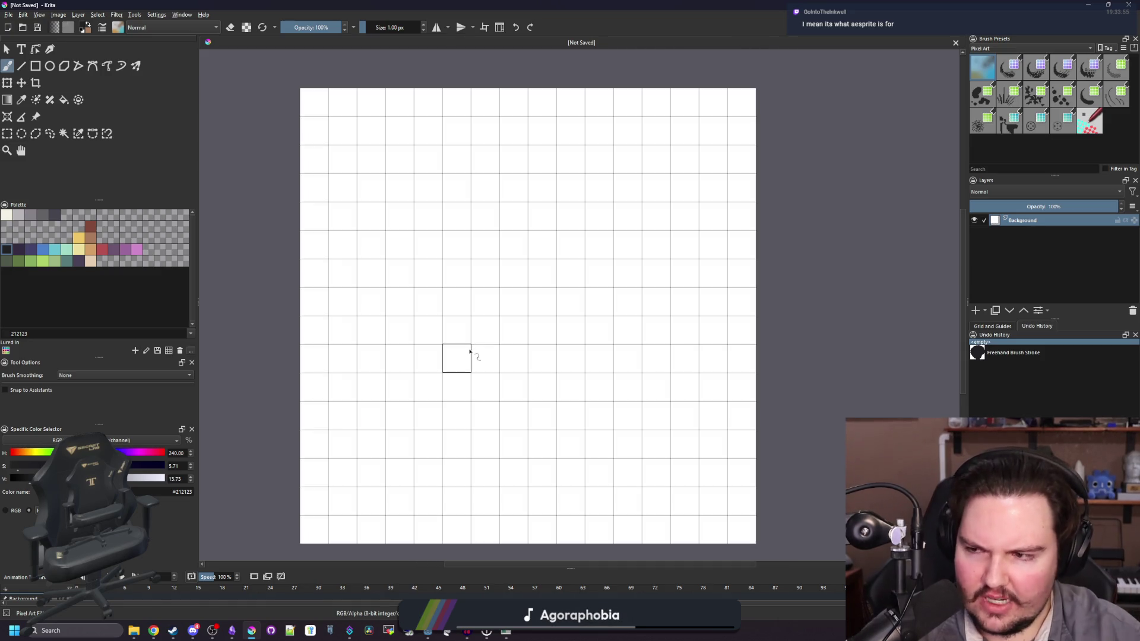
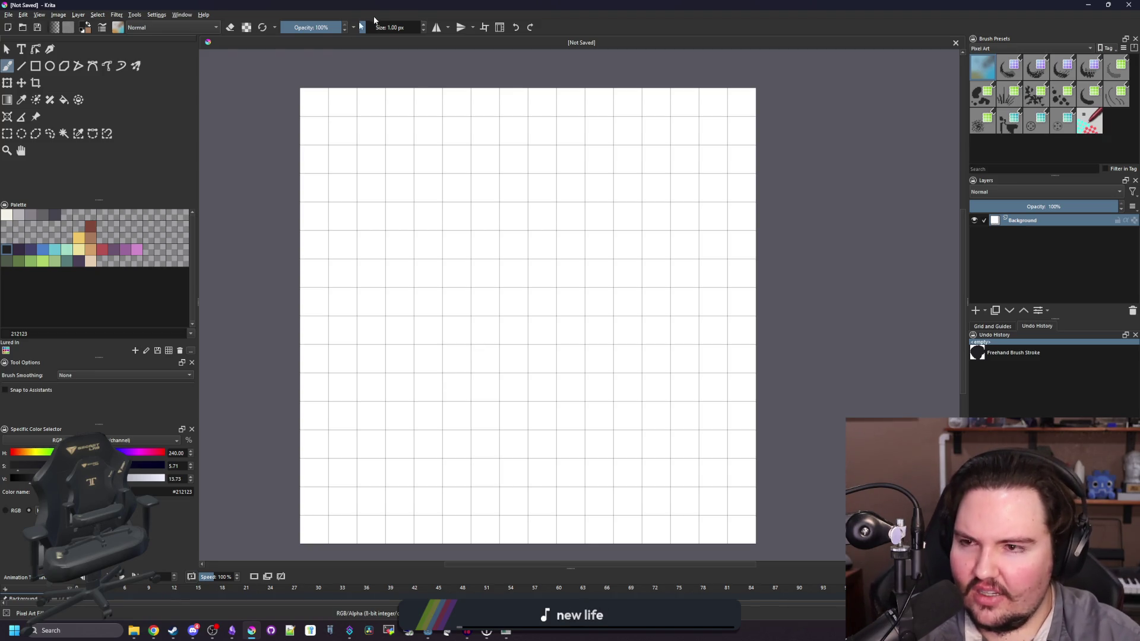
Step: Start Save As from the File menu, then cancel it without saving
{"action": "left_click", "coordinate": [9, 15]}
{"action": "left_click", "coordinate": [37, 67]}
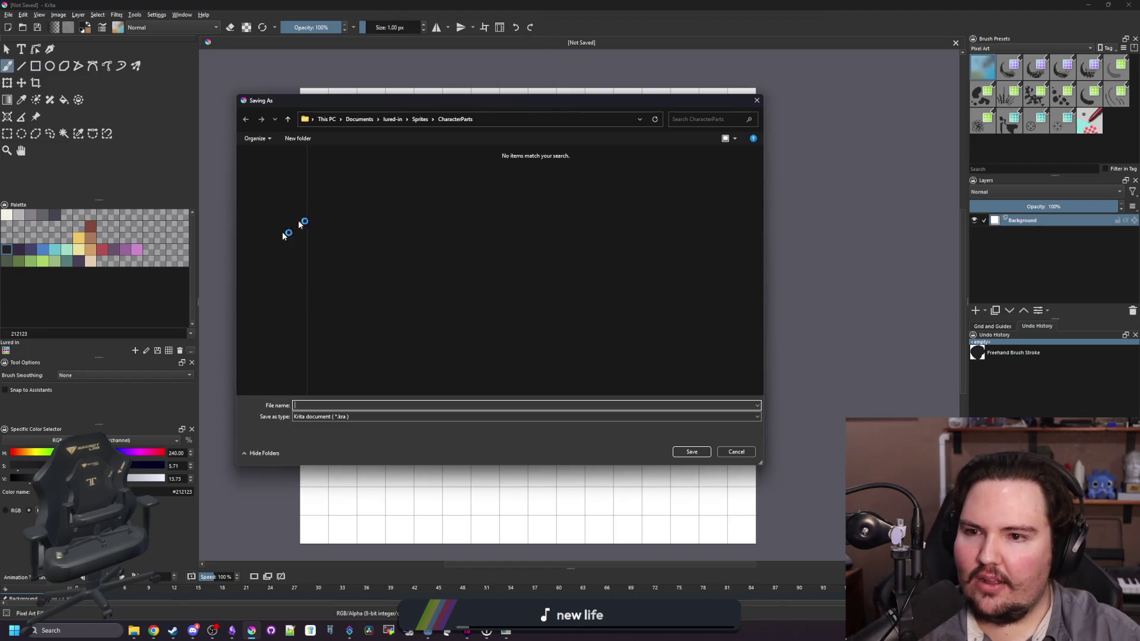
{"action": "left_click_drag", "start_coordinate": [464, 105], "coordinate": [400, 111]}
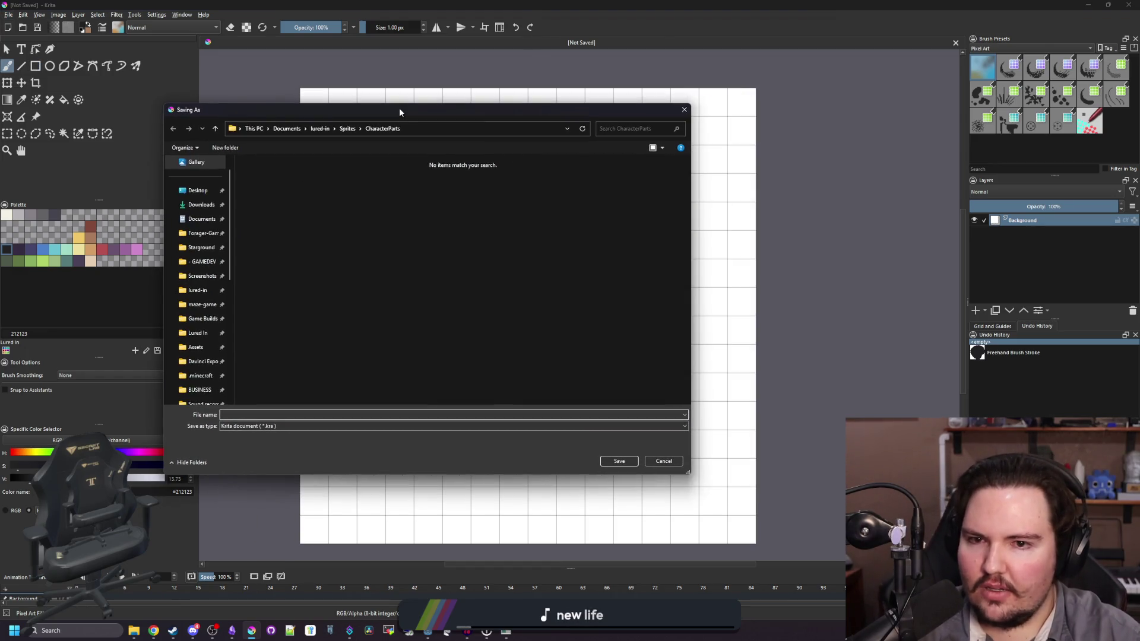
{"action": "left_click", "coordinate": [685, 112]}
{"action": "scroll", "coordinate": [416, 333], "scroll_direction": "down", "scroll_amount": 5}
{"action": "scroll", "coordinate": [408, 333], "scroll_direction": "up", "scroll_amount": 5}
{"action": "scroll", "coordinate": [412, 338], "scroll_direction": "down", "scroll_amount": 2}
{"action": "scroll", "coordinate": [448, 357], "scroll_direction": "up", "scroll_amount": 1}
{"action": "scroll", "coordinate": [448, 357], "scroll_direction": "down", "scroll_amount": 1}
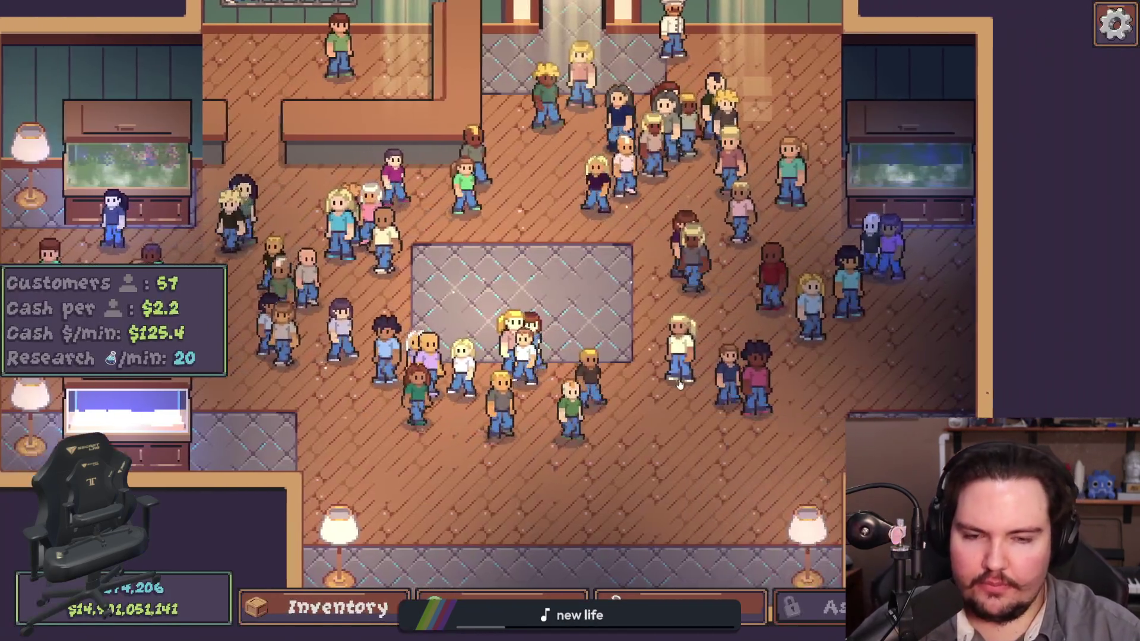
Step: Travel to the Pond for free, then quit the debug game back to the script editor
{"action": "key", "text": "t"}
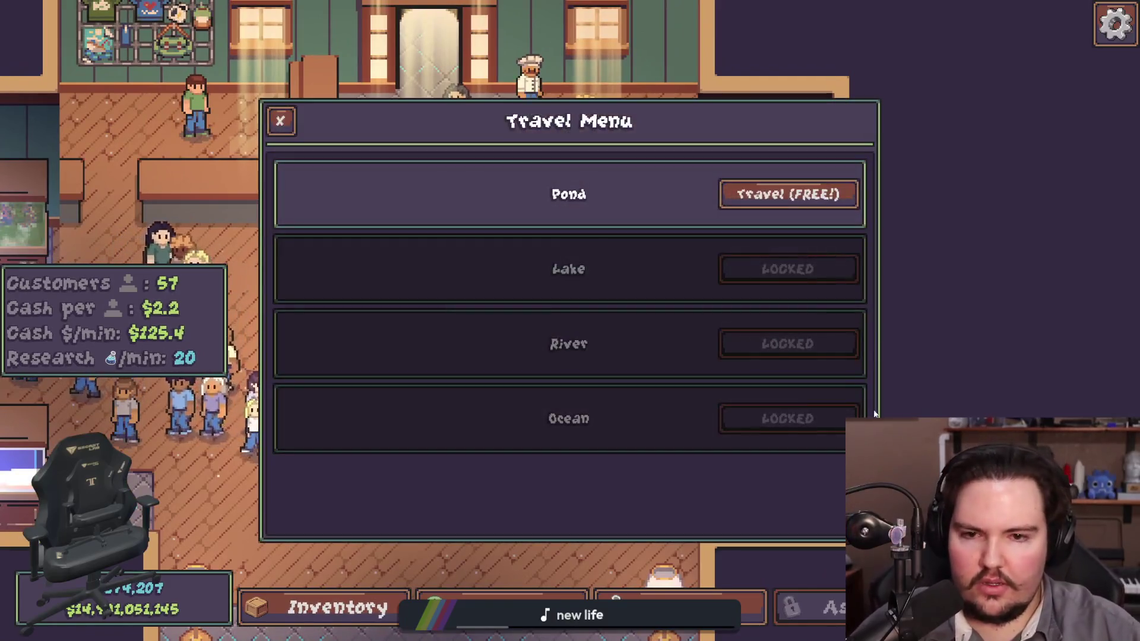
{"action": "left_click", "coordinate": [823, 204]}
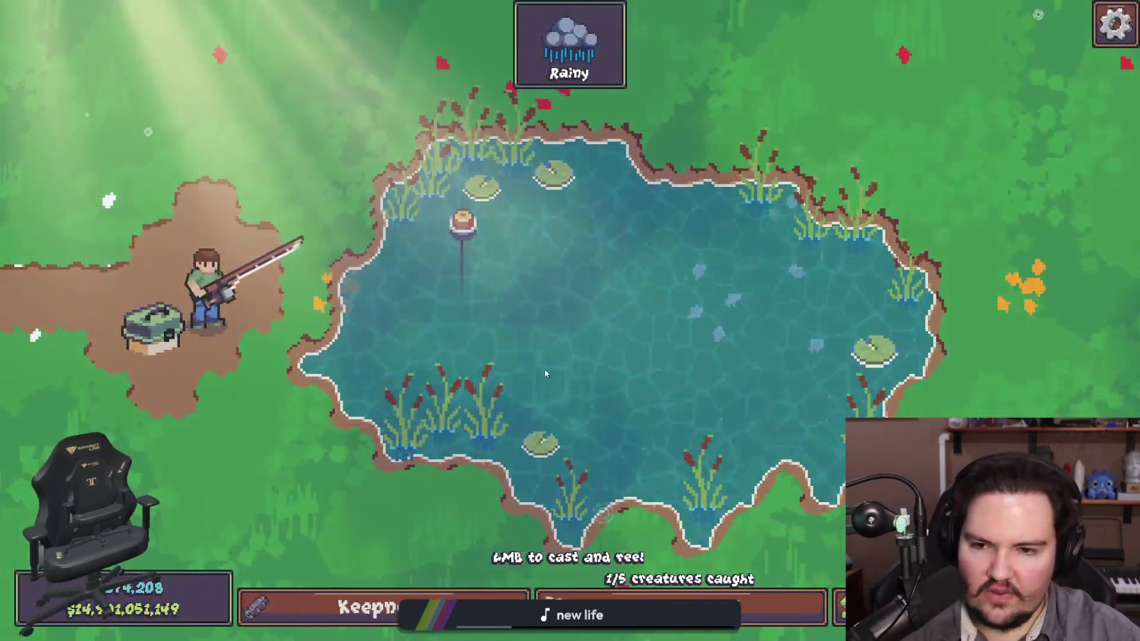
{"action": "key", "text": "super"}
{"action": "key", "text": "Escape"}
{"action": "key", "text": "Escape"}
{"action": "key", "text": "Escape"}
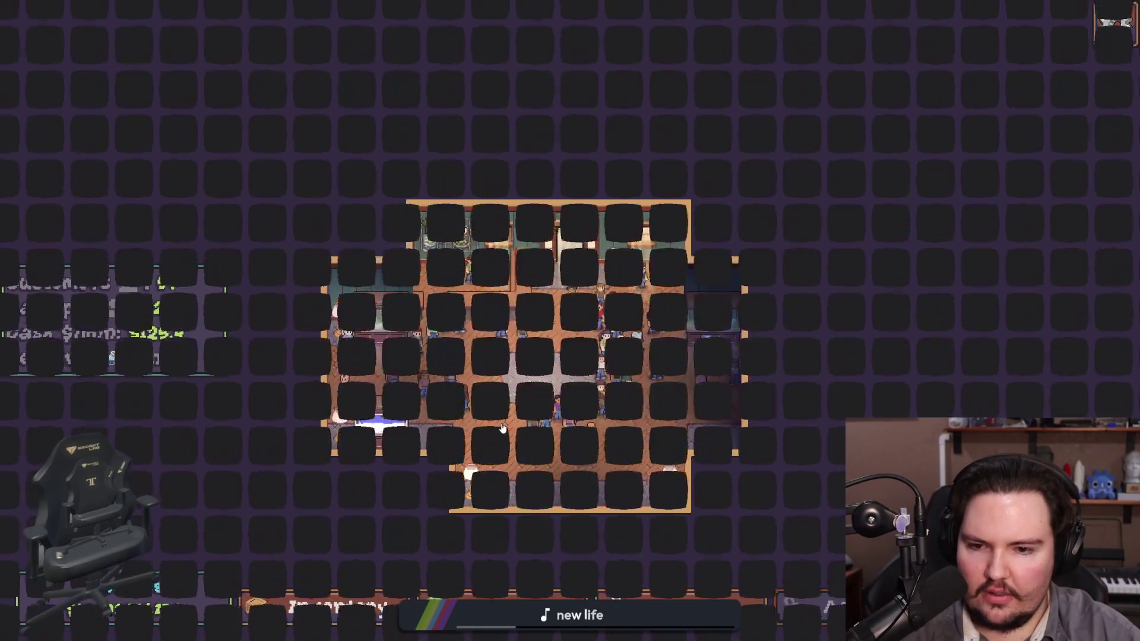
{"action": "key", "text": "alt+F4"}
{"action": "left_click", "coordinate": [518, 338]}
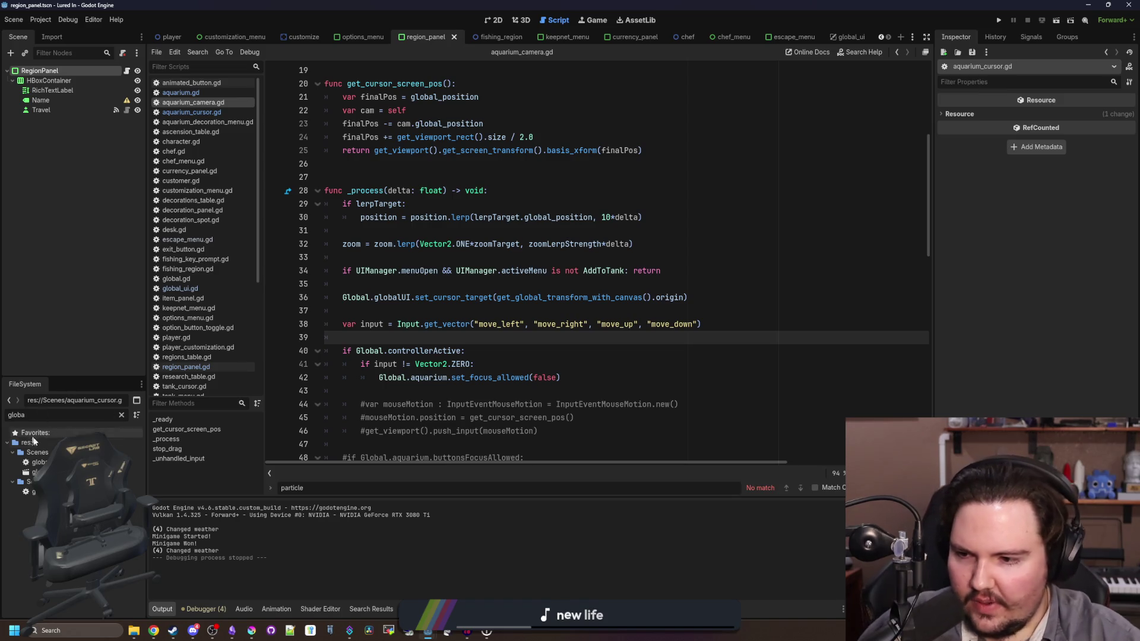
Step: Set the SparkleSound node's Volume dB to -5.0, then save and run the game with F5
{"action": "left_click", "coordinate": [54, 139]}
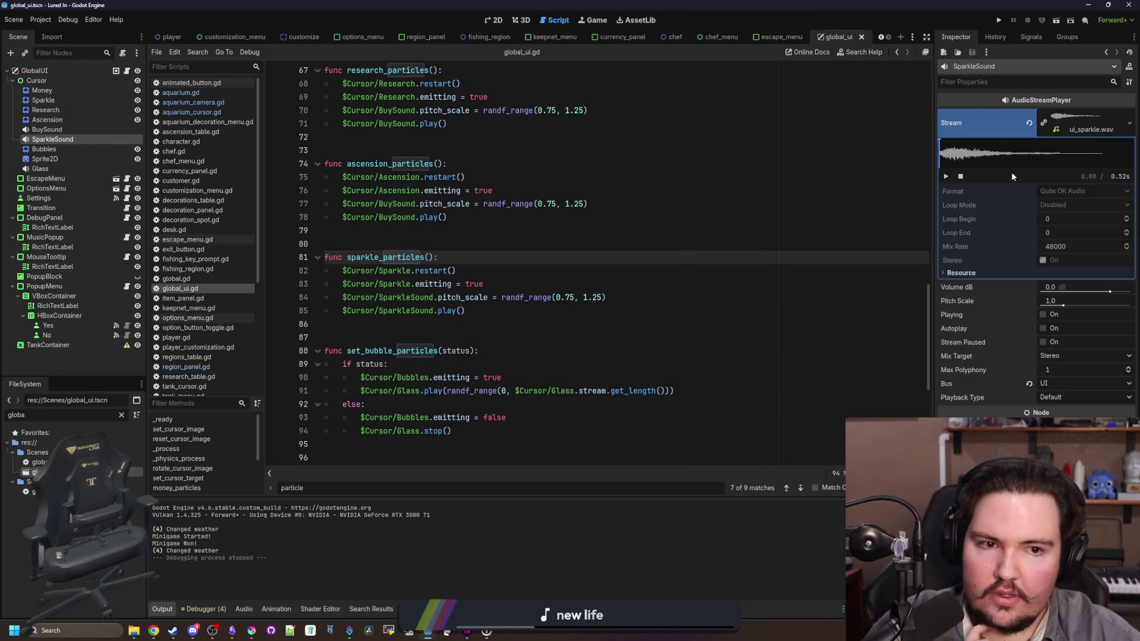
{"action": "left_click", "coordinate": [1070, 290]}
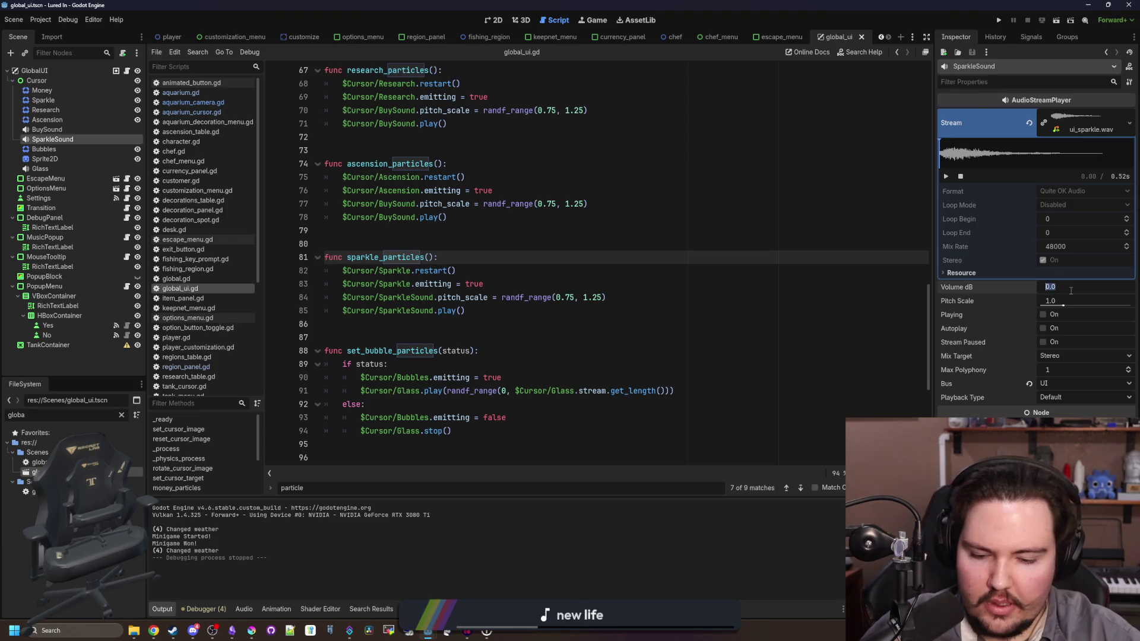
{"action": "type", "text": "-5"}
{"action": "left_click", "coordinate": [747, 280]}
{"action": "key", "text": "F5"}
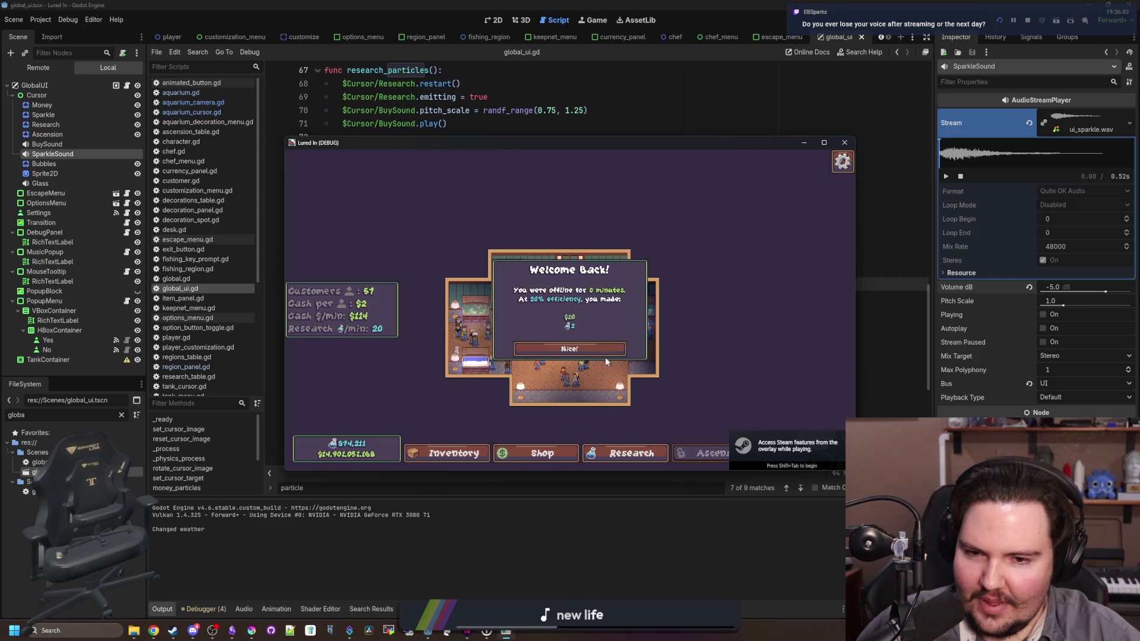
Step: Dismiss the Welcome Back notice with Nice! and maximize the game window
{"action": "left_click", "coordinate": [608, 354]}
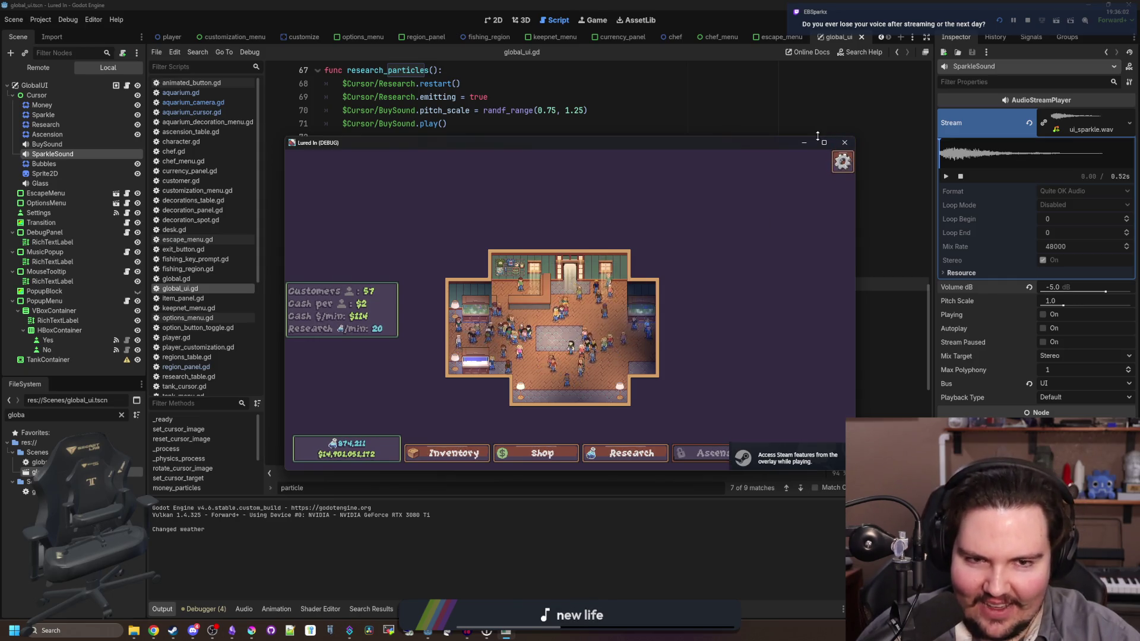
{"action": "double_click", "coordinate": [818, 137]}
{"action": "left_click", "coordinate": [827, 6]}
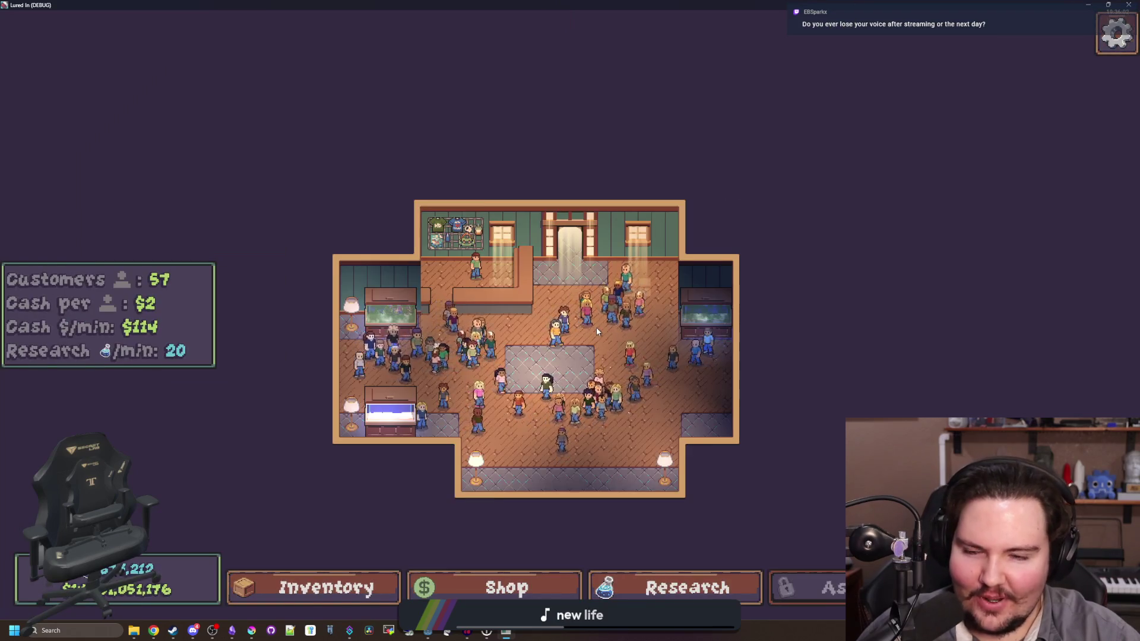
{"action": "scroll", "coordinate": [452, 505], "scroll_direction": "up", "scroll_amount": 3}
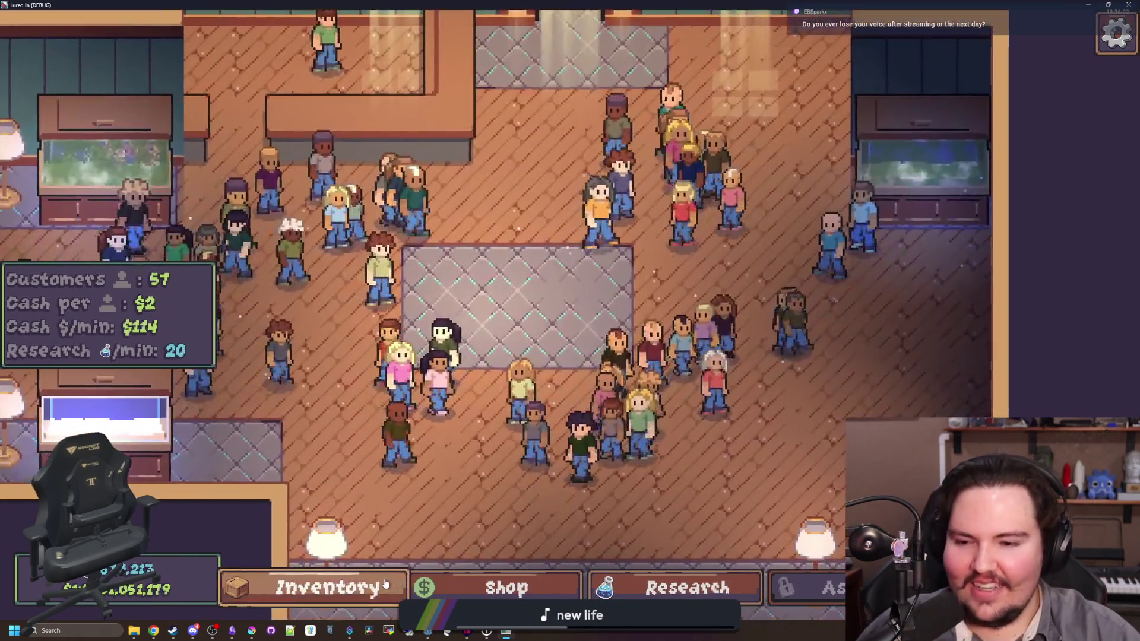
Step: Scroll through the fish inventory, close it, and pan the café view up and back
{"action": "left_click", "coordinate": [357, 587]}
{"action": "scroll", "coordinate": [387, 392], "scroll_direction": "down", "scroll_amount": 15}
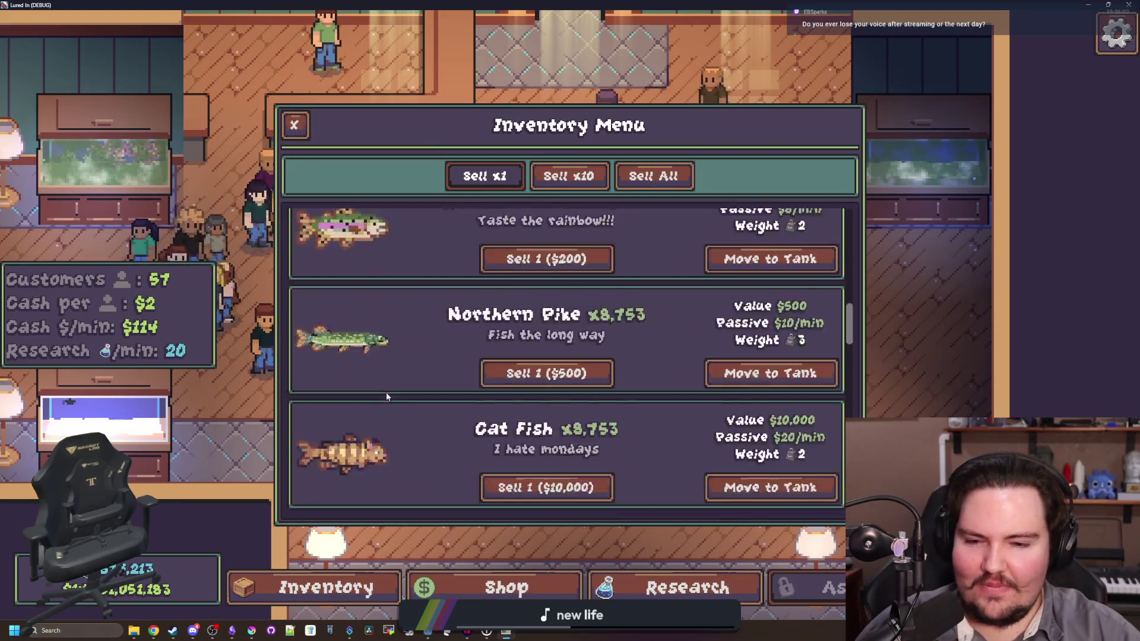
{"action": "scroll", "coordinate": [399, 460], "scroll_direction": "up", "scroll_amount": 15}
{"action": "scroll", "coordinate": [416, 430], "scroll_direction": "down", "scroll_amount": 15}
{"action": "scroll", "coordinate": [417, 433], "scroll_direction": "up", "scroll_amount": 4}
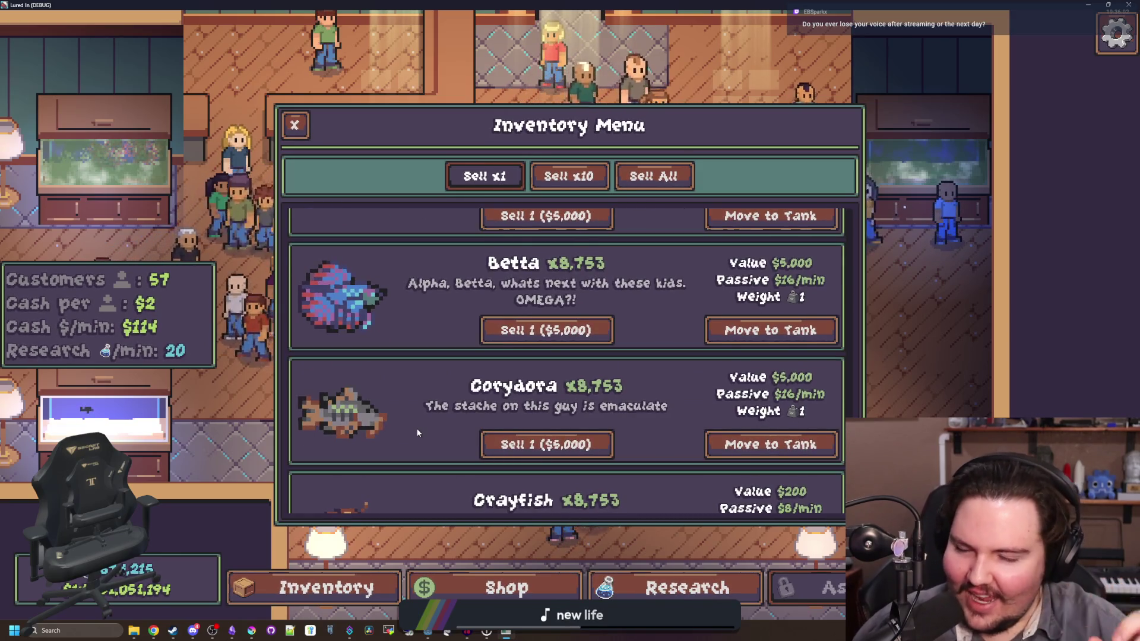
{"action": "key", "text": "Escape"}
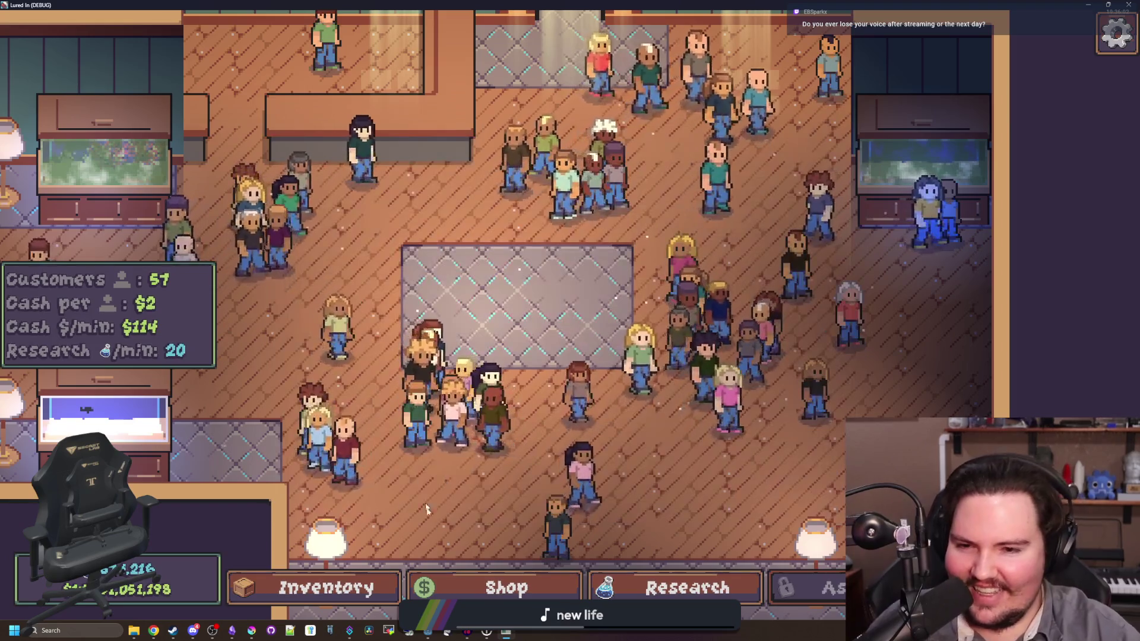
{"action": "key", "text": "w"}
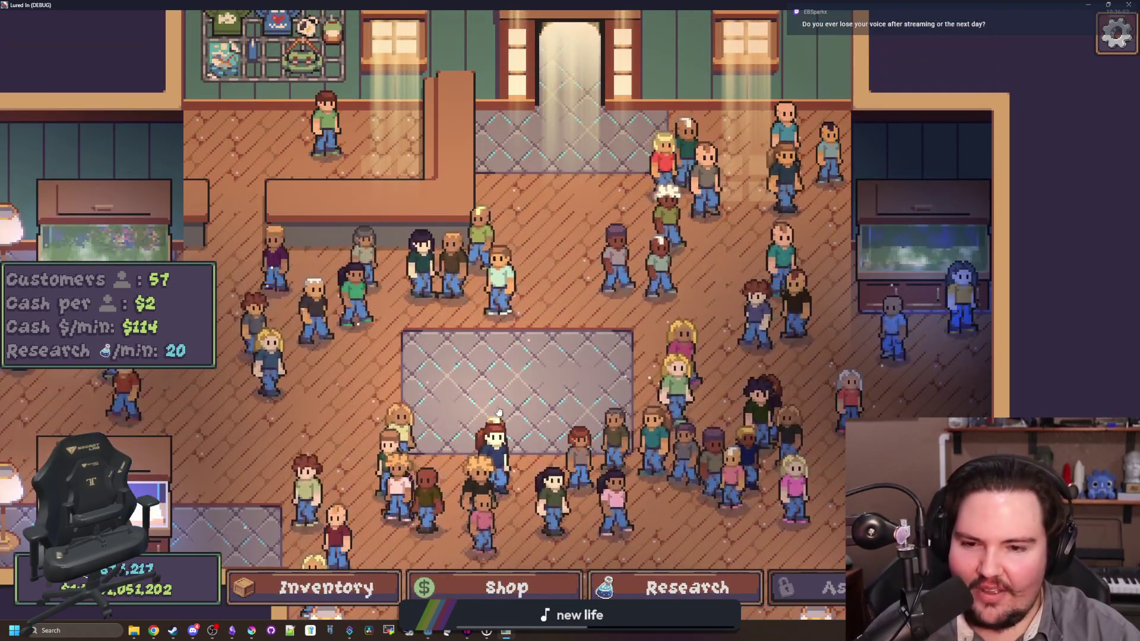
{"action": "key", "text": "s"}
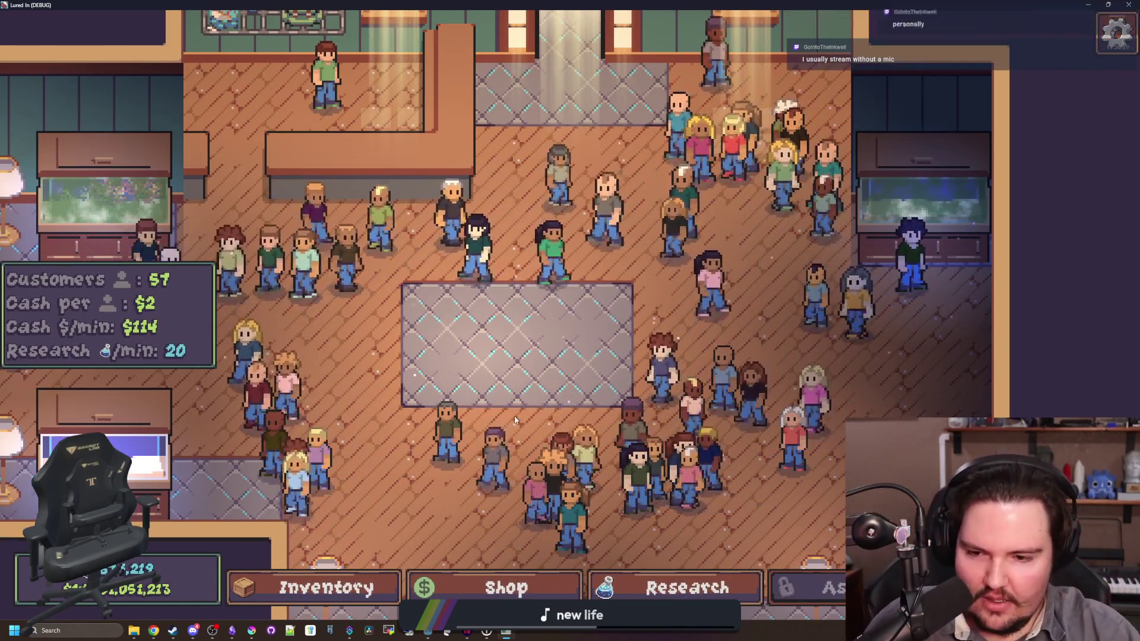
Step: Browse the shop's Decorations list
{"action": "left_click", "coordinate": [469, 583]}
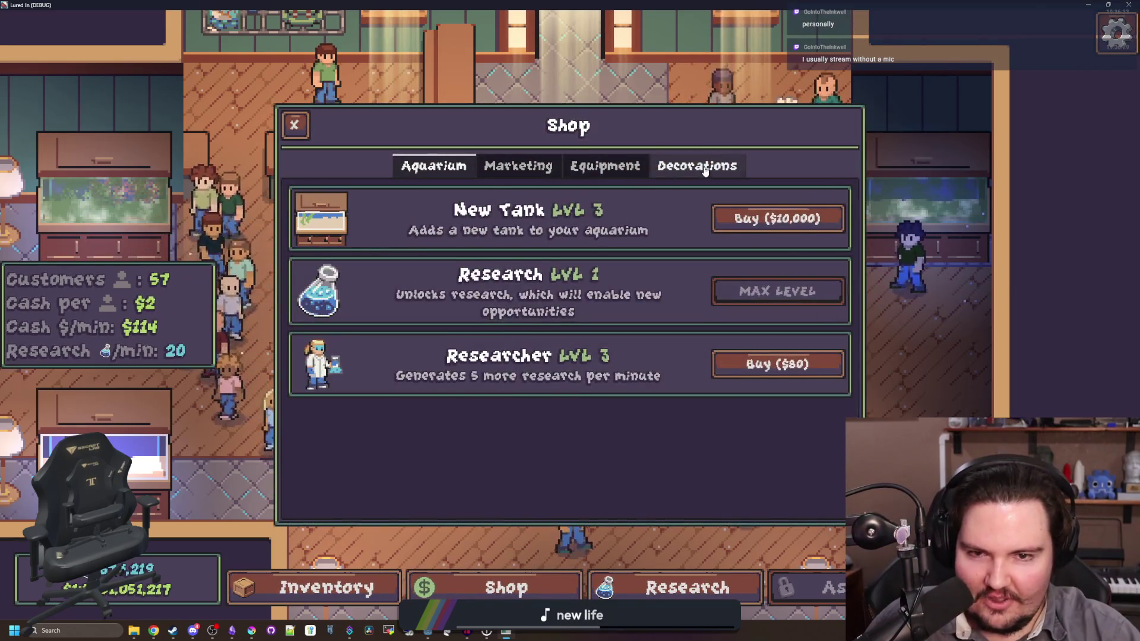
{"action": "left_click", "coordinate": [698, 165]}
{"action": "scroll", "coordinate": [591, 322], "scroll_direction": "down", "scroll_amount": 4}
{"action": "scroll", "coordinate": [605, 311], "scroll_direction": "up", "scroll_amount": 4}
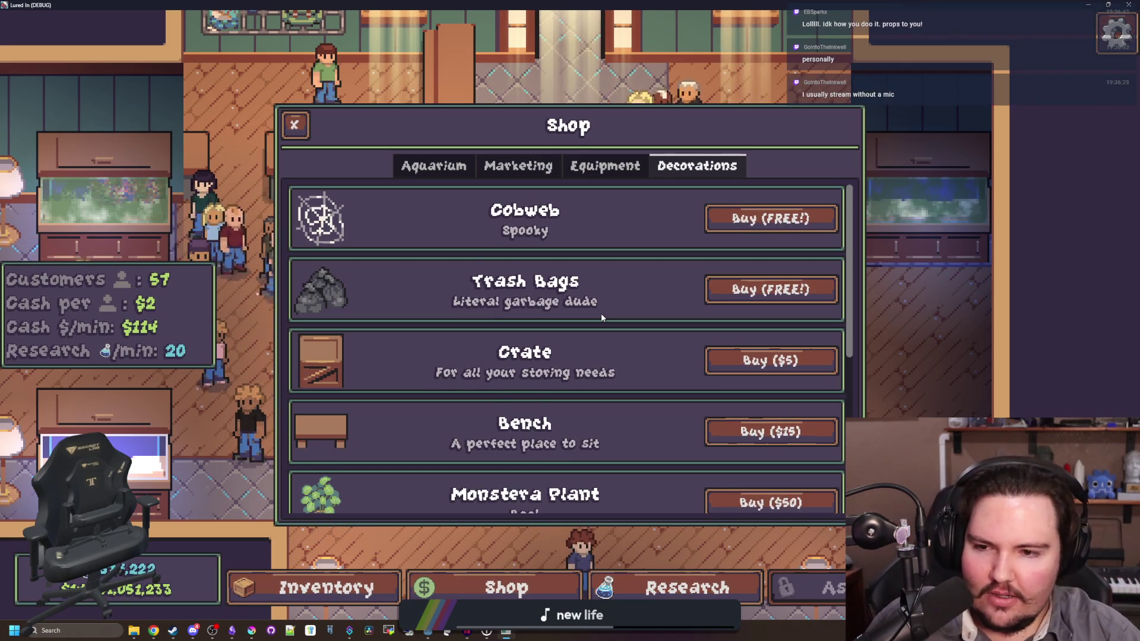
{"action": "scroll", "coordinate": [601, 313], "scroll_direction": "down", "scroll_amount": 4}
{"action": "scroll", "coordinate": [576, 358], "scroll_direction": "up", "scroll_amount": 4}
{"action": "scroll", "coordinate": [570, 374], "scroll_direction": "down", "scroll_amount": 4}
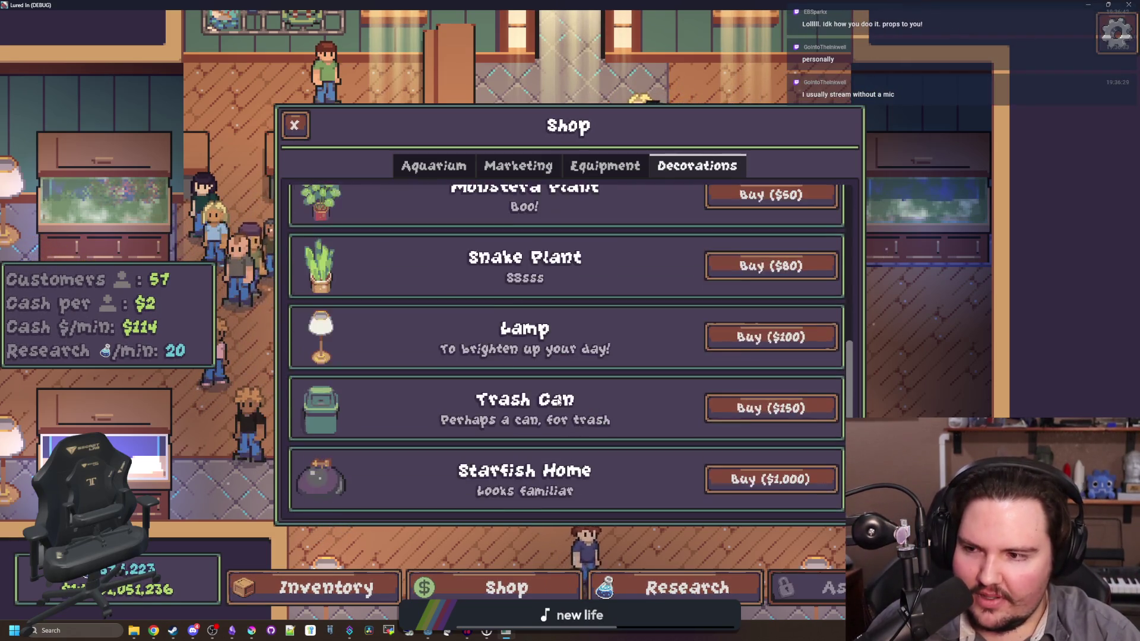
{"action": "scroll", "coordinate": [557, 397], "scroll_direction": "up", "scroll_amount": 4}
{"action": "scroll", "coordinate": [497, 434], "scroll_direction": "down", "scroll_amount": 3}
{"action": "scroll", "coordinate": [498, 433], "scroll_direction": "up", "scroll_amount": 3}
{"action": "scroll", "coordinate": [497, 433], "scroll_direction": "down", "scroll_amount": 4}
{"action": "scroll", "coordinate": [498, 437], "scroll_direction": "up", "scroll_amount": 4}
{"action": "scroll", "coordinate": [498, 438], "scroll_direction": "down", "scroll_amount": 4}
{"action": "scroll", "coordinate": [497, 438], "scroll_direction": "up", "scroll_amount": 4}
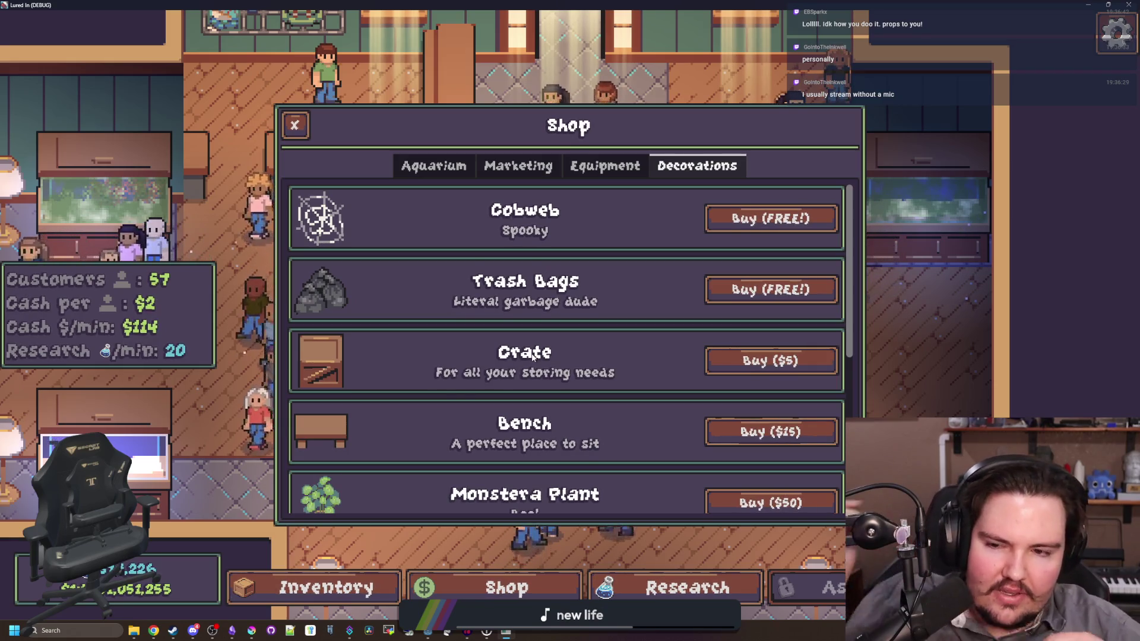
{"action": "scroll", "coordinate": [462, 389], "scroll_direction": "down", "scroll_amount": 5}
{"action": "scroll", "coordinate": [575, 330], "scroll_direction": "up", "scroll_amount": 5}
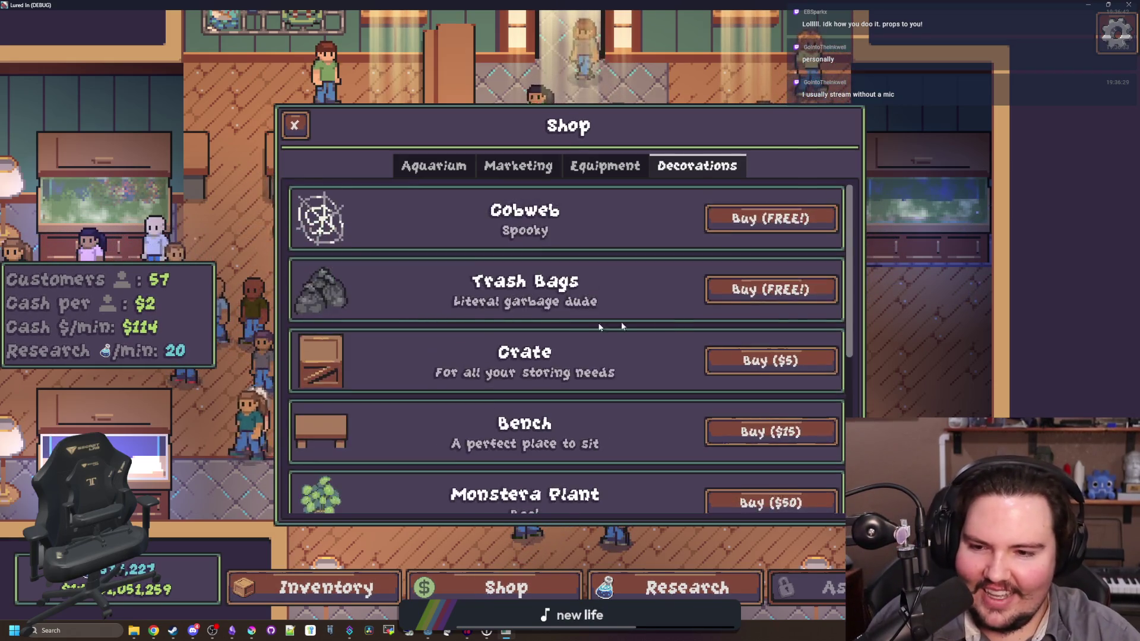
{"action": "scroll", "coordinate": [677, 321], "scroll_direction": "down", "scroll_amount": 5}
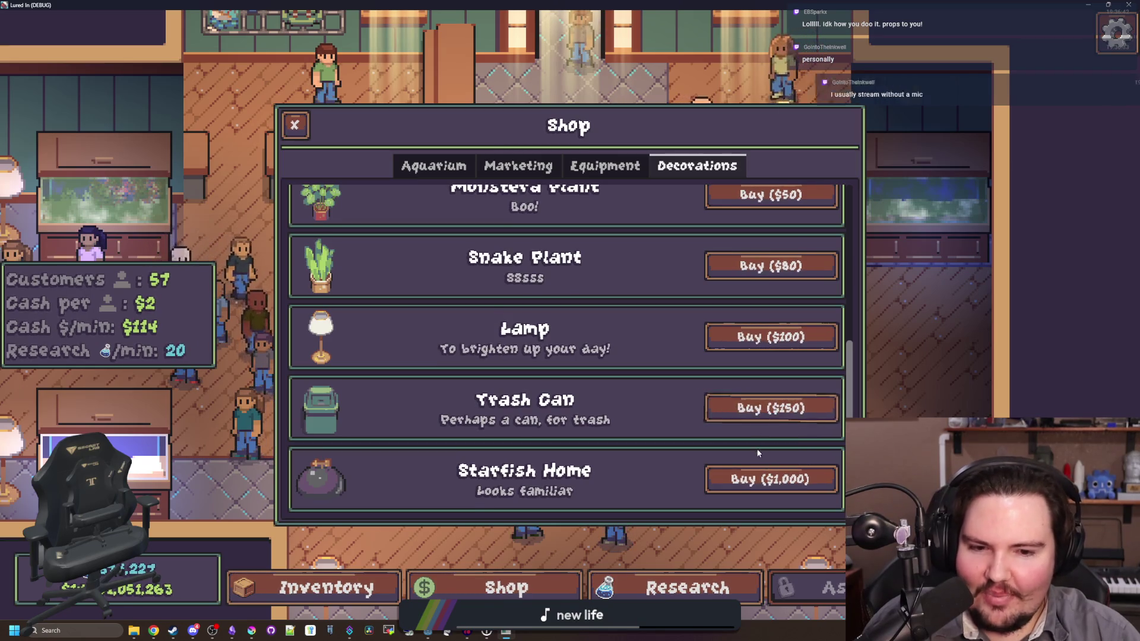
Step: Buy a Starfish Home and a Trash Can and place them in the first two top tank slots
{"action": "left_click", "coordinate": [796, 480]}
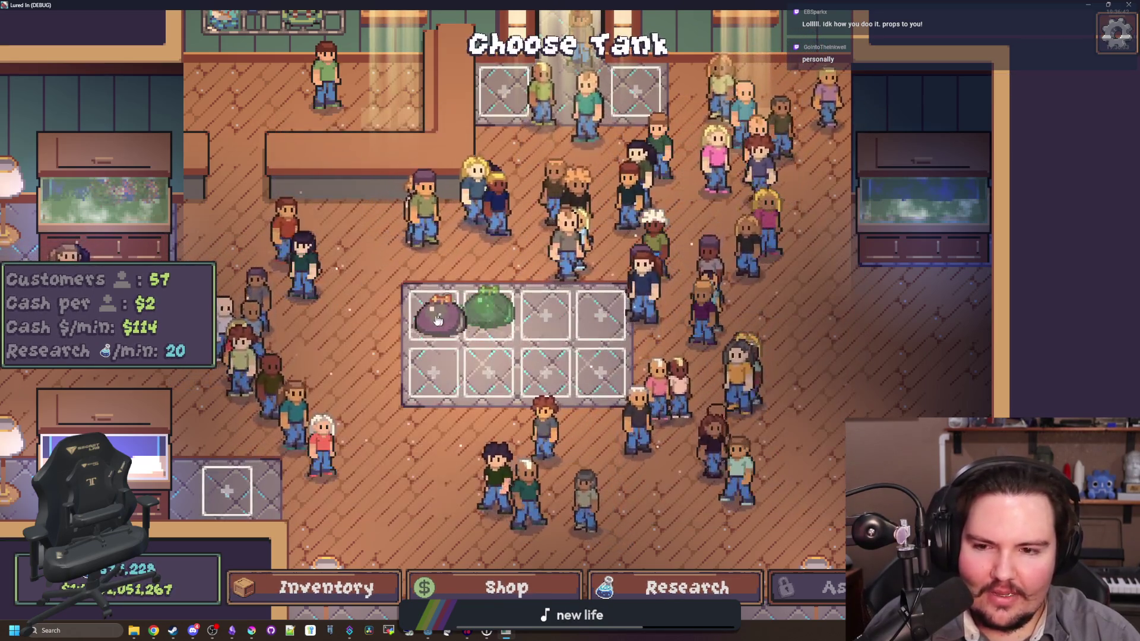
{"action": "left_click", "coordinate": [437, 318]}
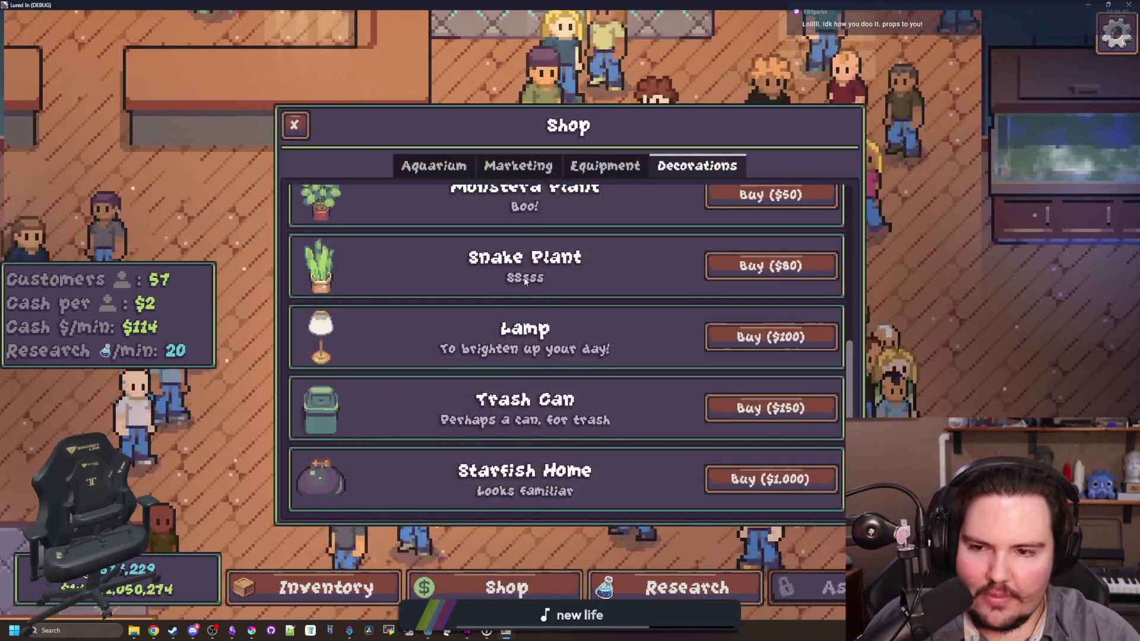
{"action": "left_click", "coordinate": [776, 410]}
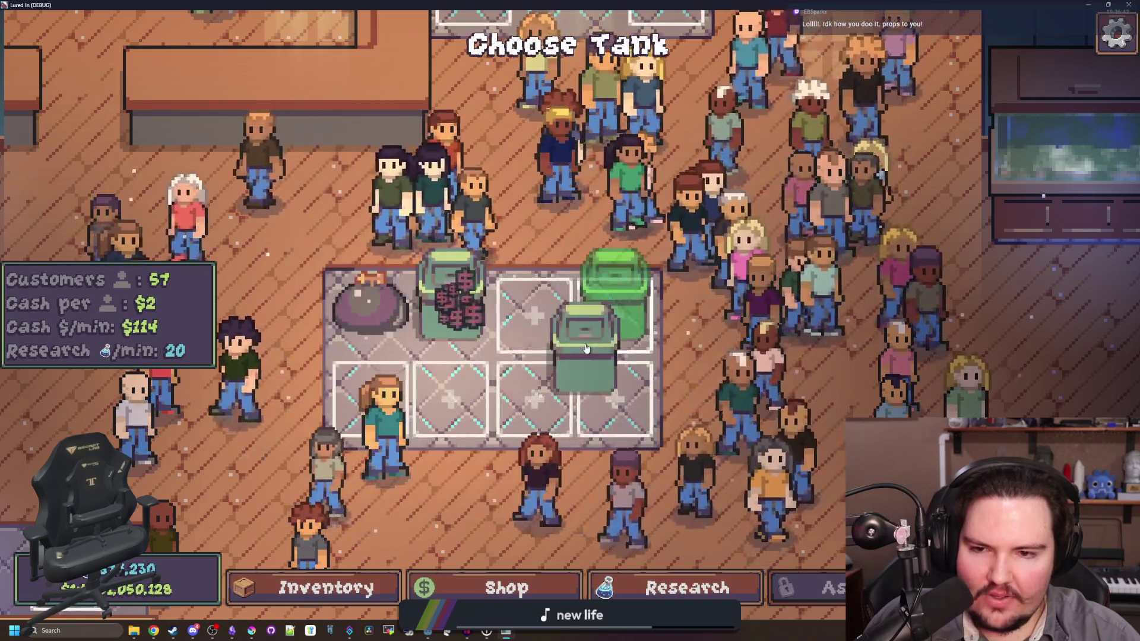
{"action": "left_click", "coordinate": [451, 309]}
Step: Buy a Monstera Plant for the third top slot and free Trash Bags for the bottom row's second slot
{"action": "left_click", "coordinate": [518, 589]}
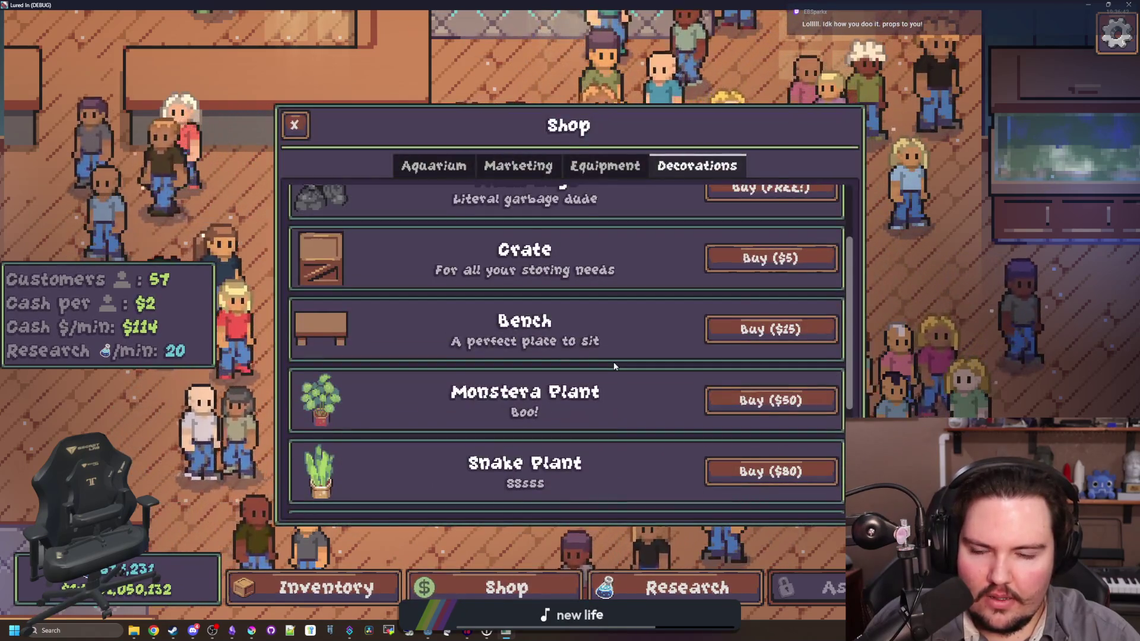
{"action": "left_click", "coordinate": [767, 400]}
{"action": "left_click", "coordinate": [530, 321]}
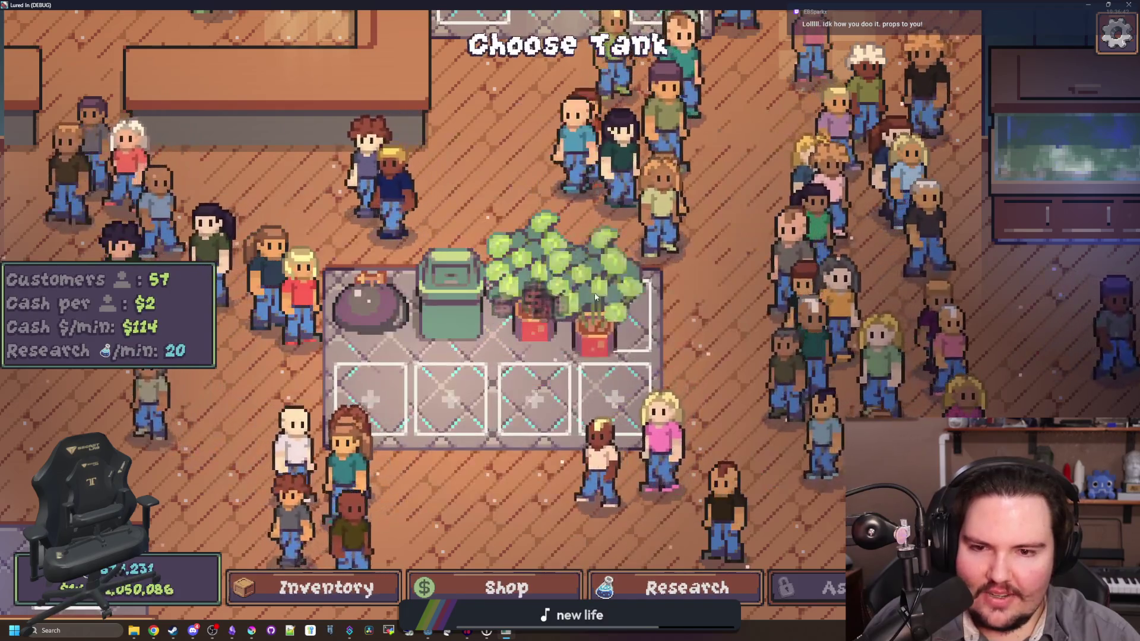
{"action": "left_click", "coordinate": [506, 594]}
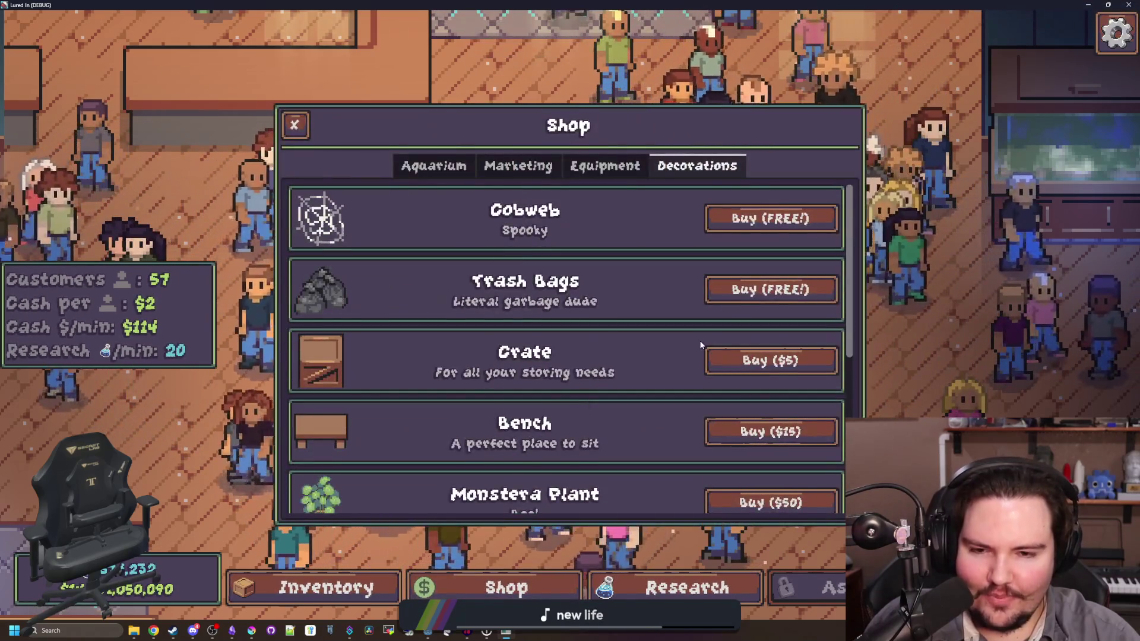
{"action": "left_click", "coordinate": [773, 287]}
{"action": "left_click", "coordinate": [457, 390]}
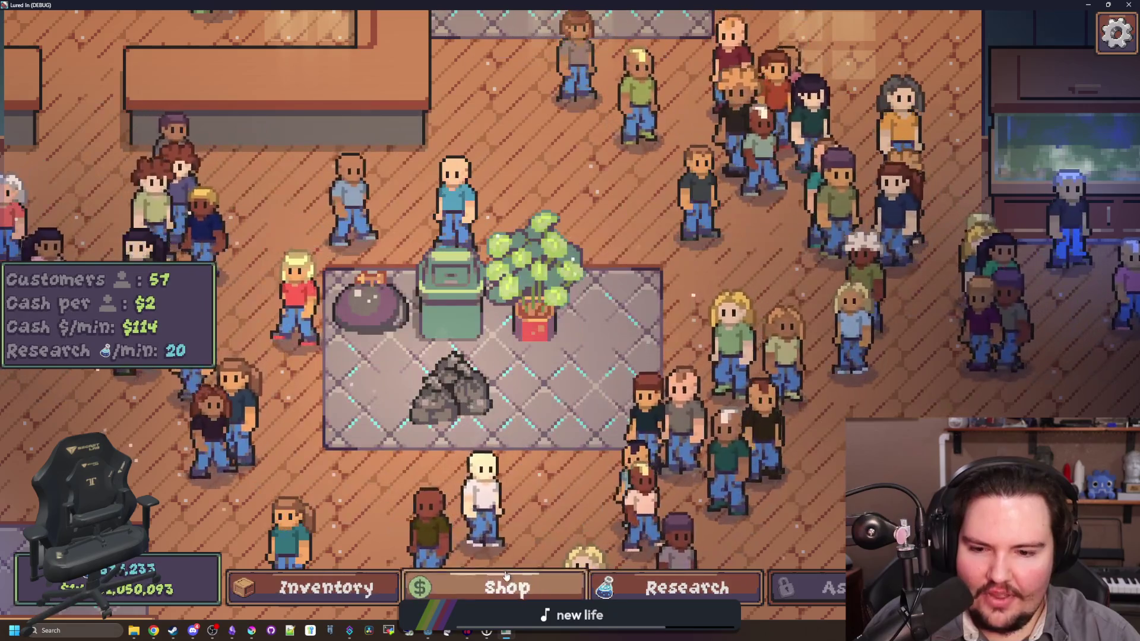
Step: Buy Cobwebs and place three: bottom row third slot, top row fourth, bottom row fourth
{"action": "left_click", "coordinate": [506, 588]}
{"action": "left_click", "coordinate": [768, 216]}
{"action": "left_click", "coordinate": [535, 395]}
{"action": "left_click", "coordinate": [615, 315]}
{"action": "left_click", "coordinate": [616, 398]}
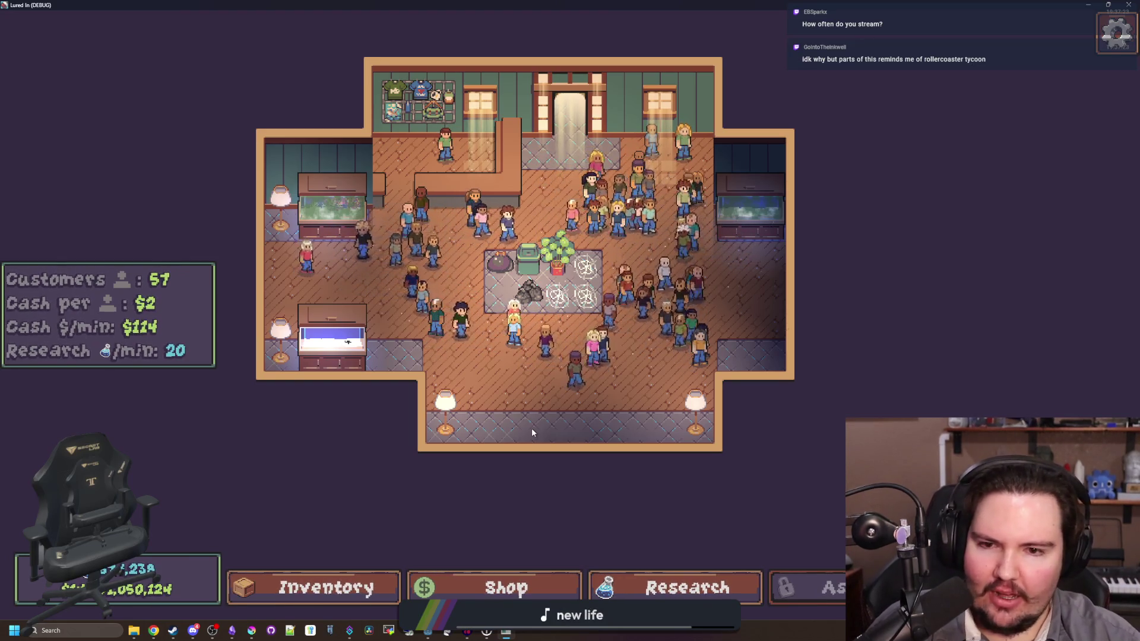
Step: Pan and zoom the camera around the shop floor to recentre the room
{"action": "key", "text": "w"}
{"action": "scroll", "coordinate": [590, 377], "scroll_direction": "up", "scroll_amount": 3}
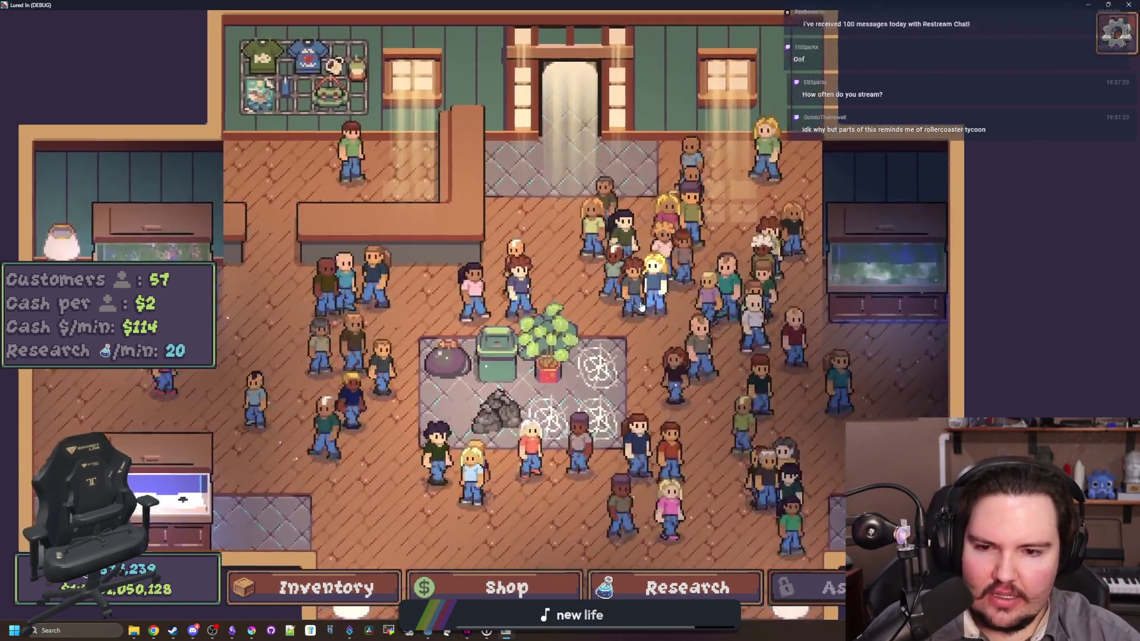
{"action": "key", "text": "s"}
{"action": "key", "text": "d"}
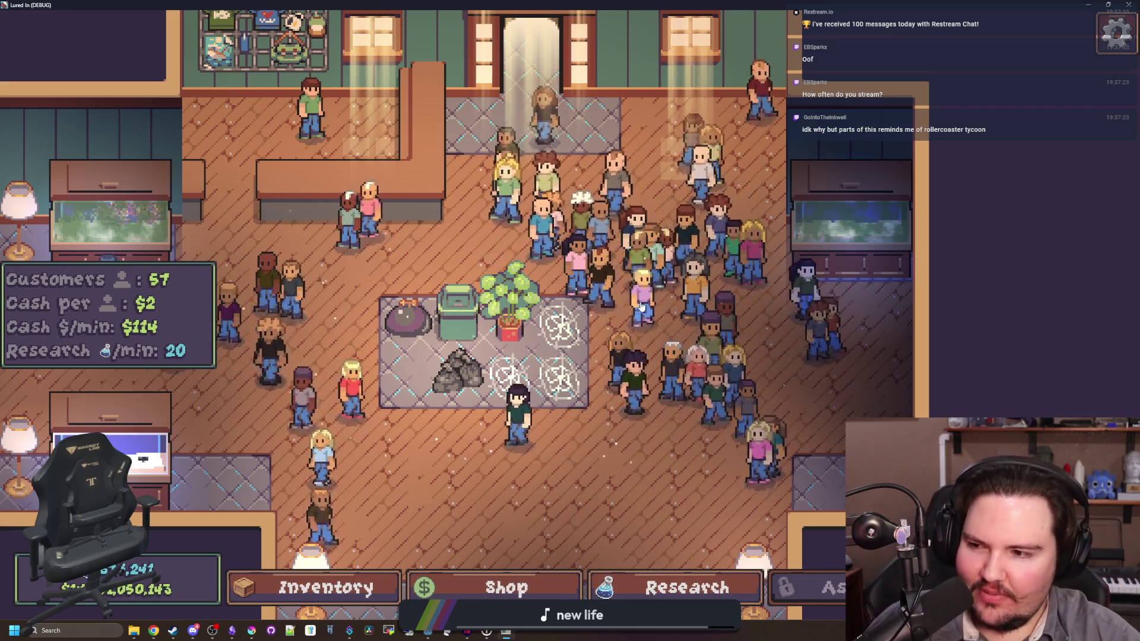
{"action": "key", "text": "a"}
{"action": "key", "text": "w"}
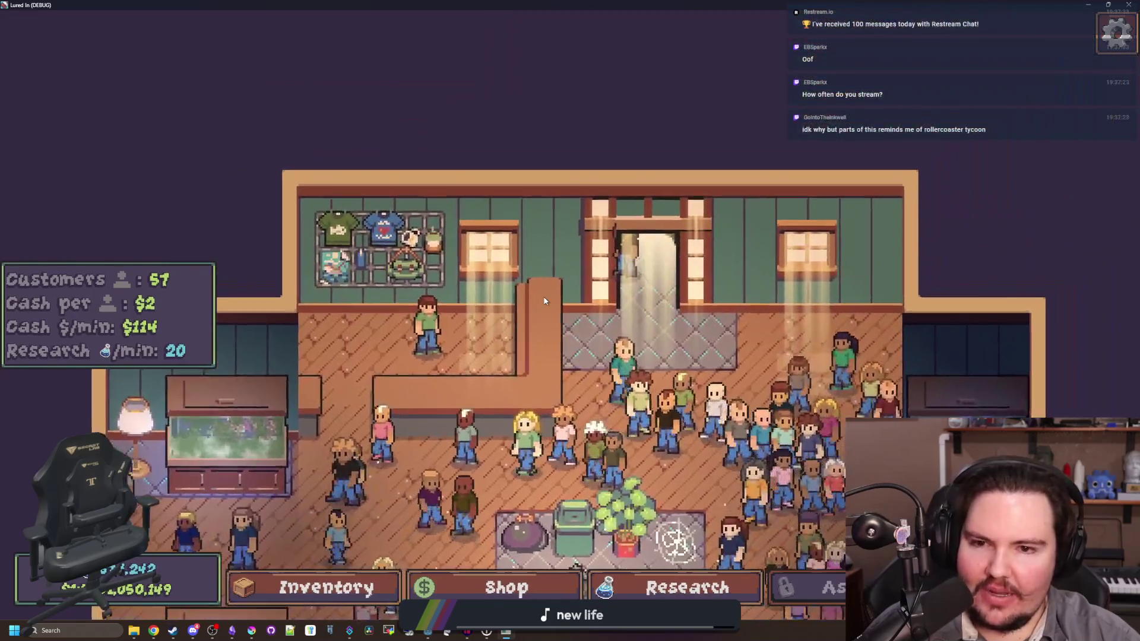
{"action": "scroll", "coordinate": [545, 301], "scroll_direction": "up", "scroll_amount": 3}
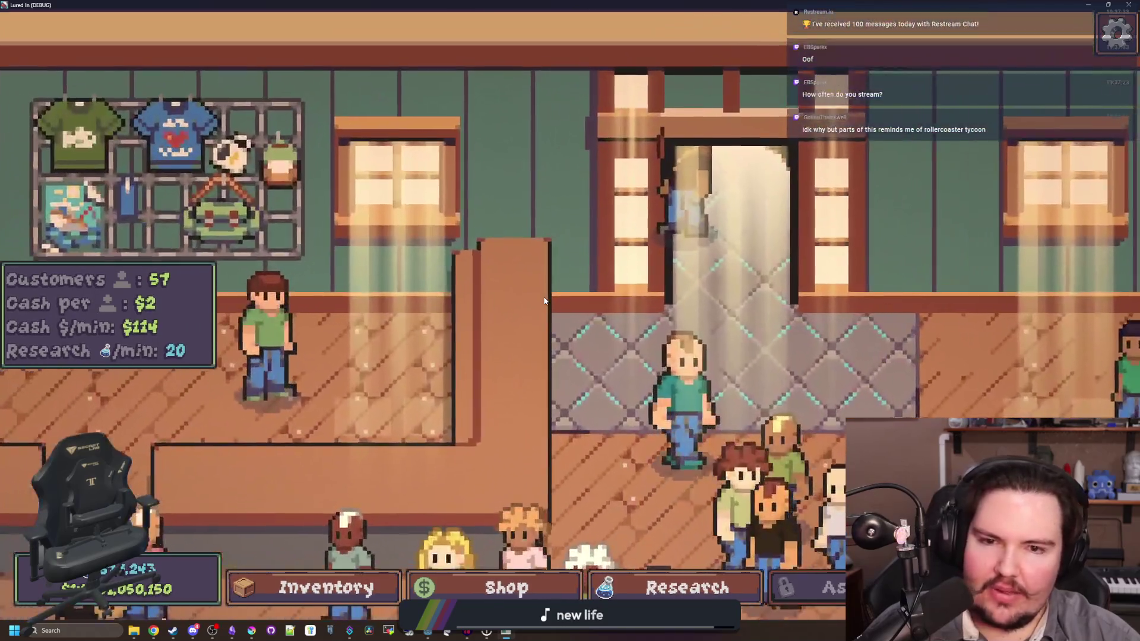
{"action": "scroll", "coordinate": [545, 301], "scroll_direction": "down", "scroll_amount": 5}
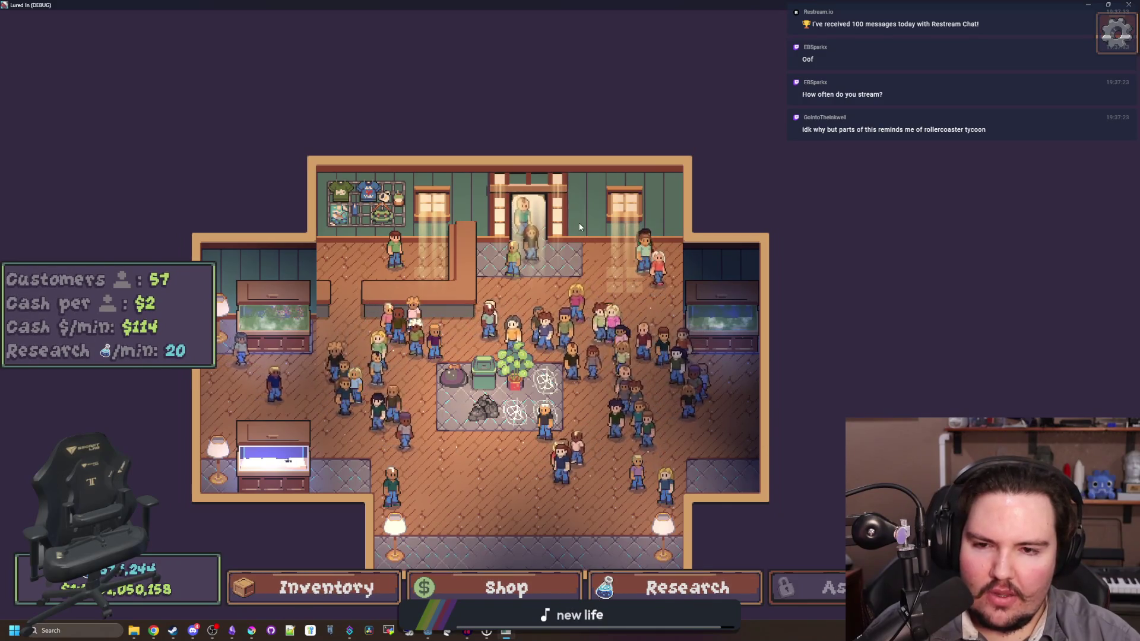
{"action": "key", "text": "s"}
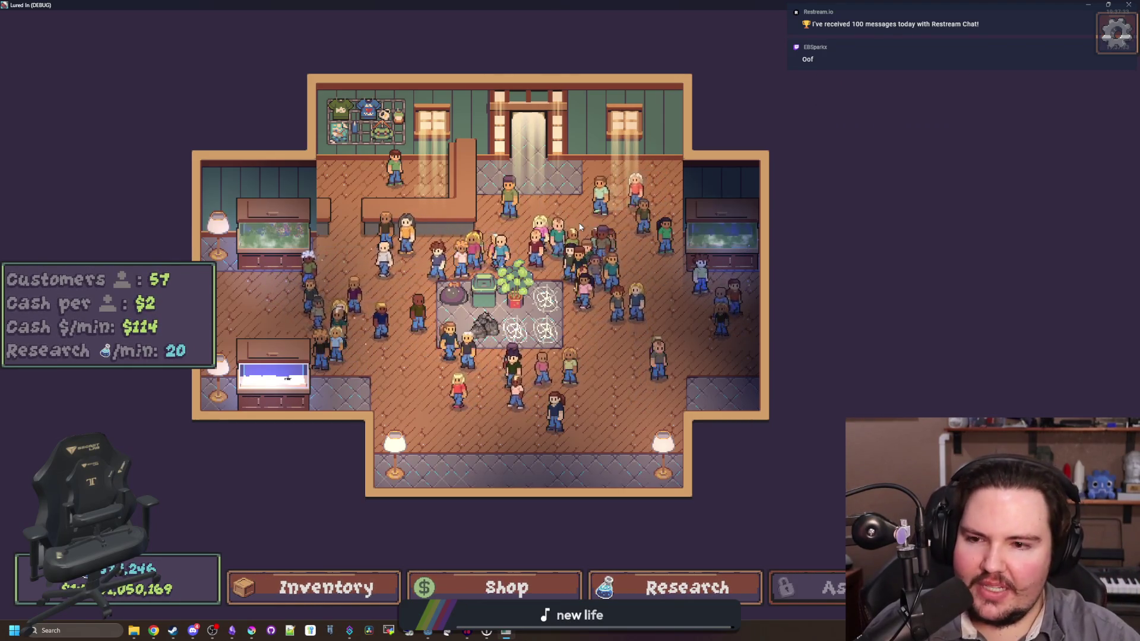
{"action": "key", "text": "a"}
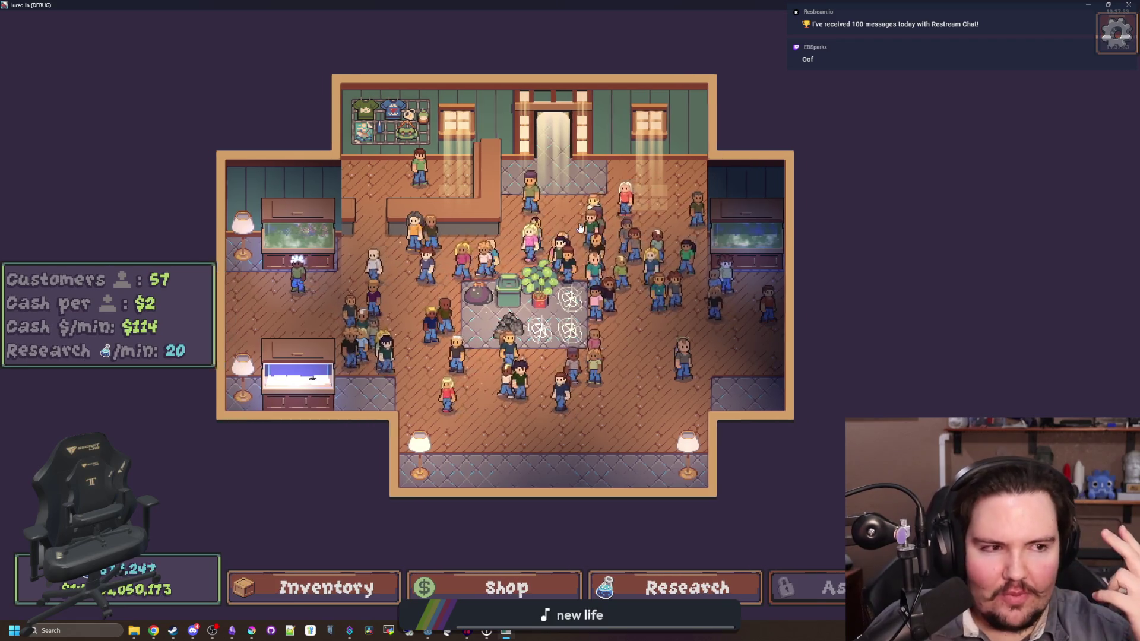
{"action": "key", "text": "s"}
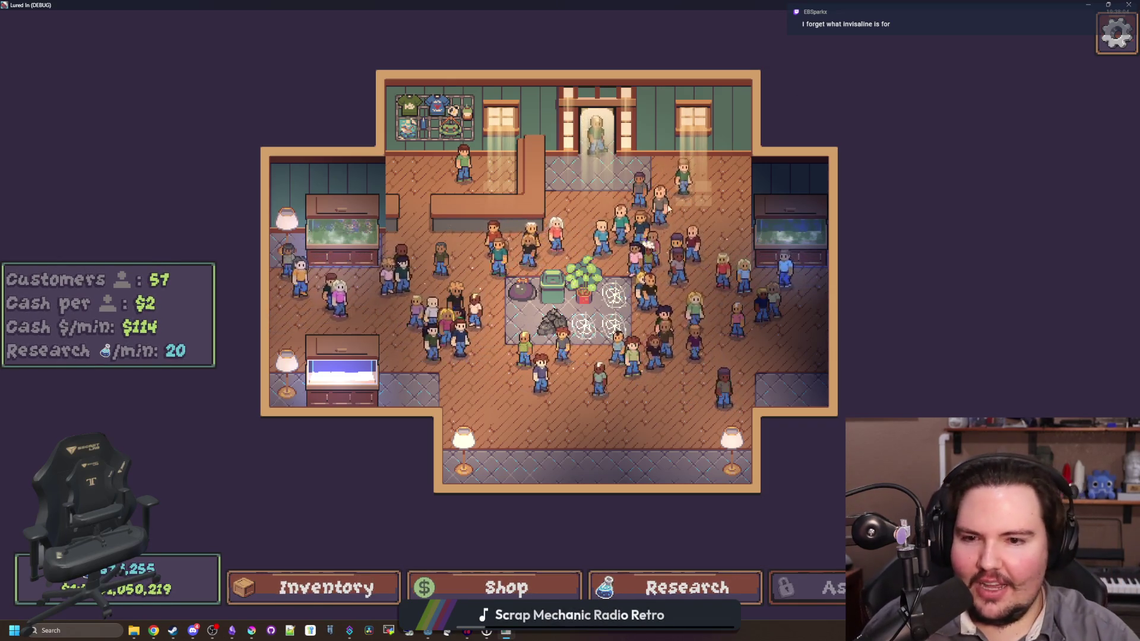
{"action": "scroll", "coordinate": [633, 455], "scroll_direction": "up", "scroll_amount": 2}
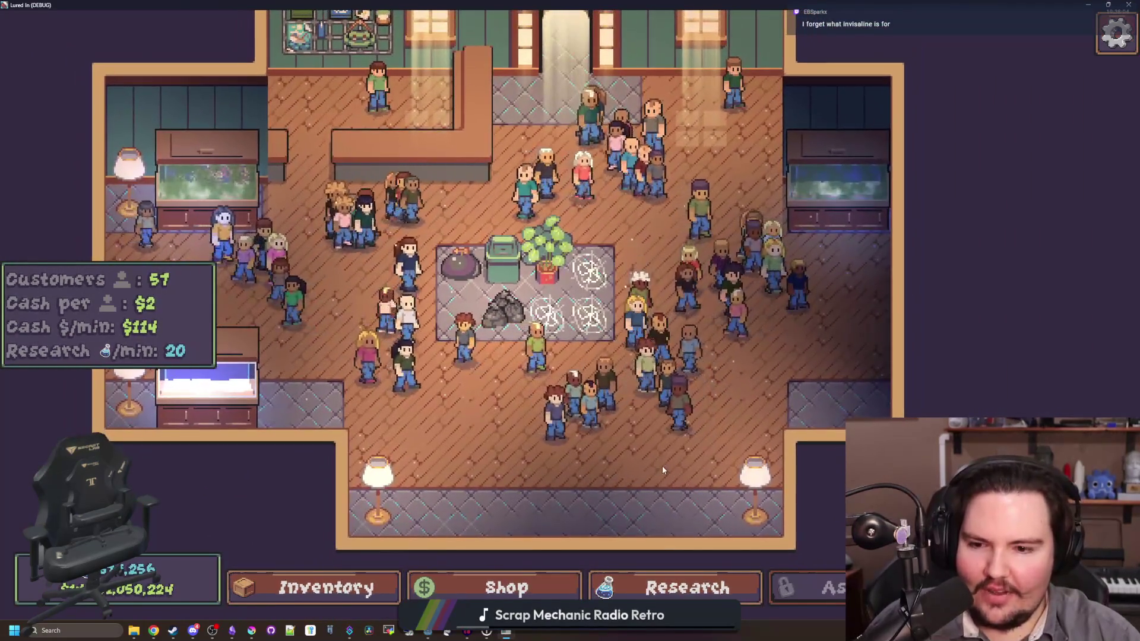
{"action": "left_click_drag", "start_coordinate": [662, 466], "coordinate": [565, 432]}
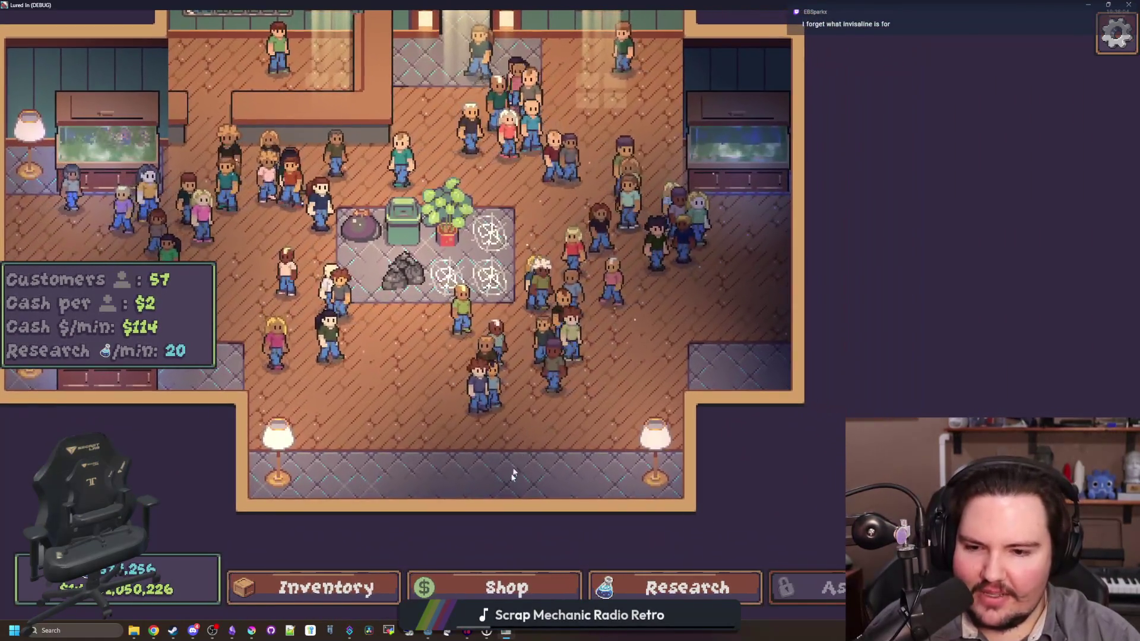
{"action": "scroll", "coordinate": [509, 479], "scroll_direction": "down", "scroll_amount": 2}
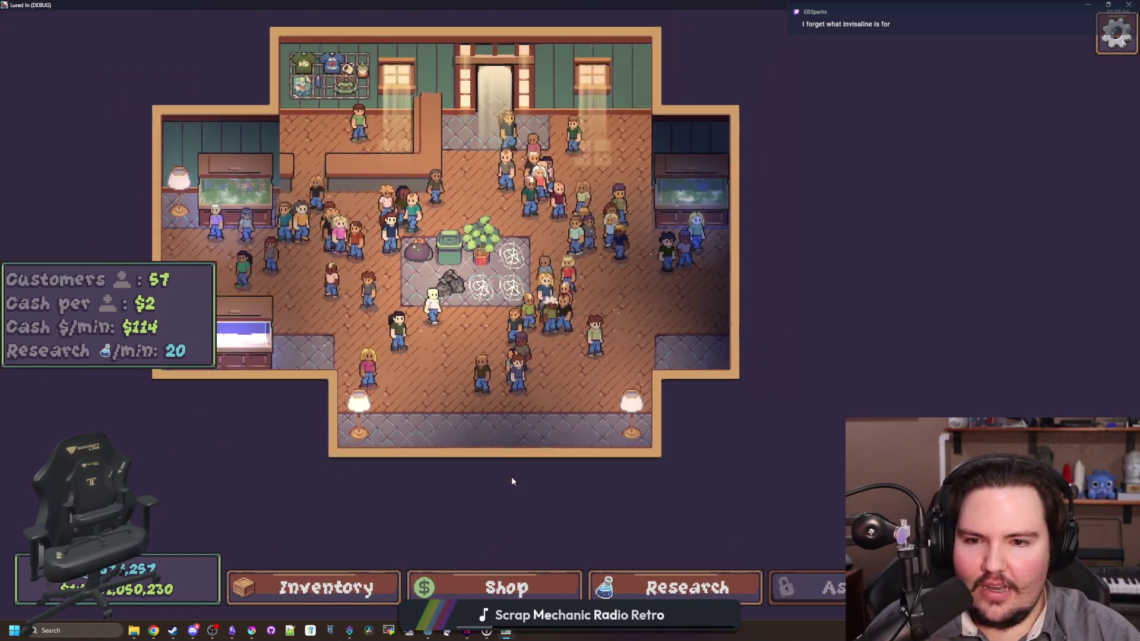
{"action": "scroll", "coordinate": [541, 399], "scroll_direction": "up", "scroll_amount": 3}
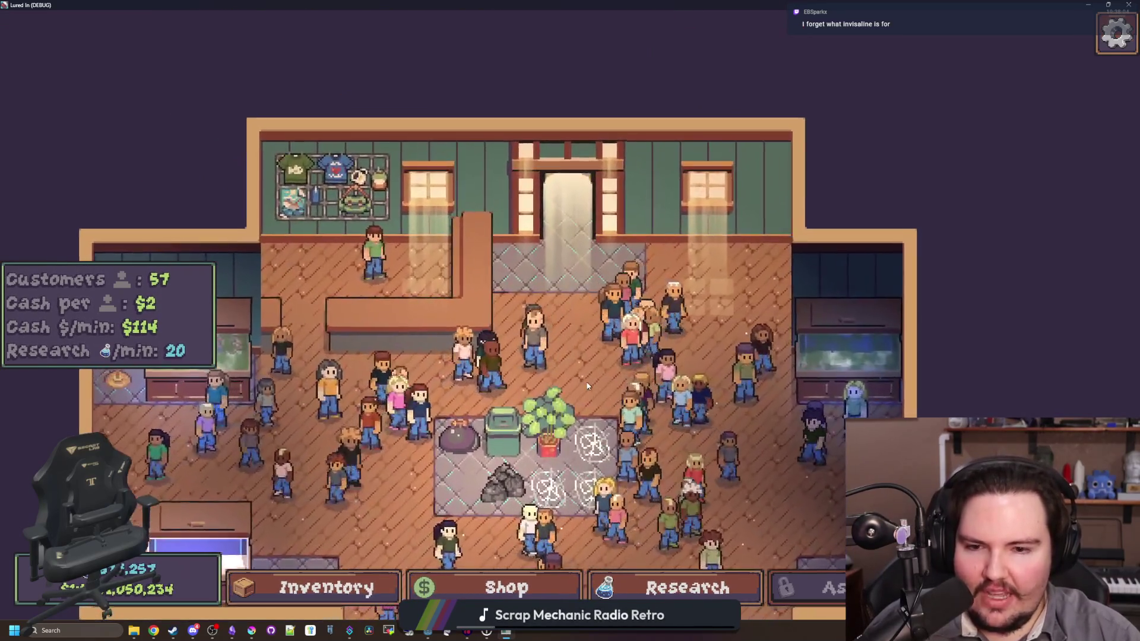
{"action": "scroll", "coordinate": [553, 362], "scroll_direction": "down", "scroll_amount": 1}
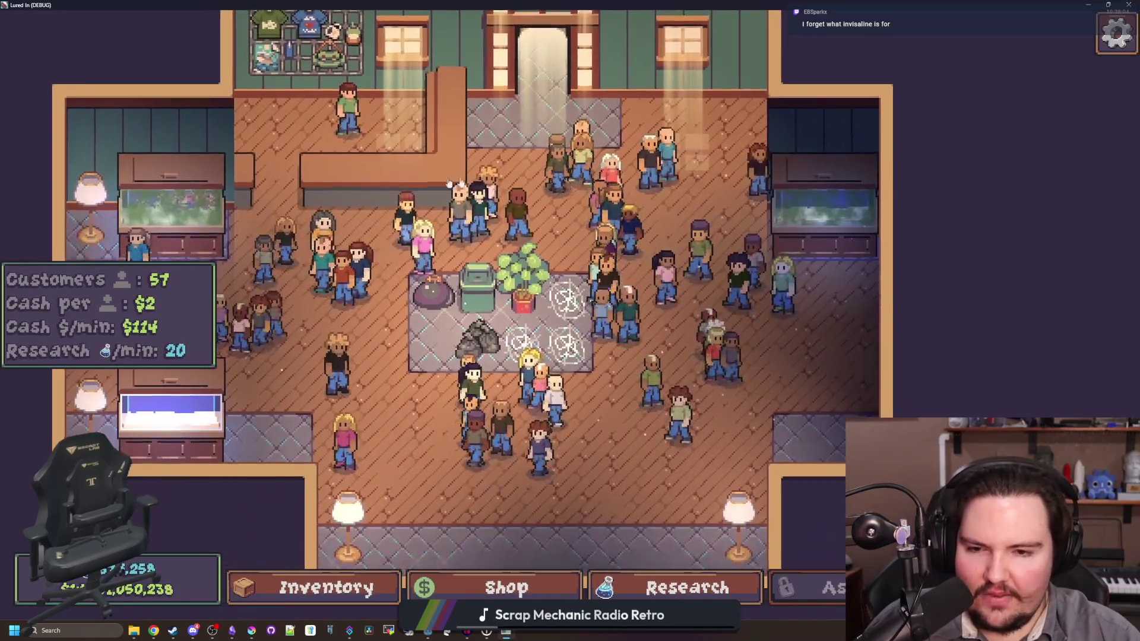
{"action": "scroll", "coordinate": [538, 380], "scroll_direction": "down", "scroll_amount": 1}
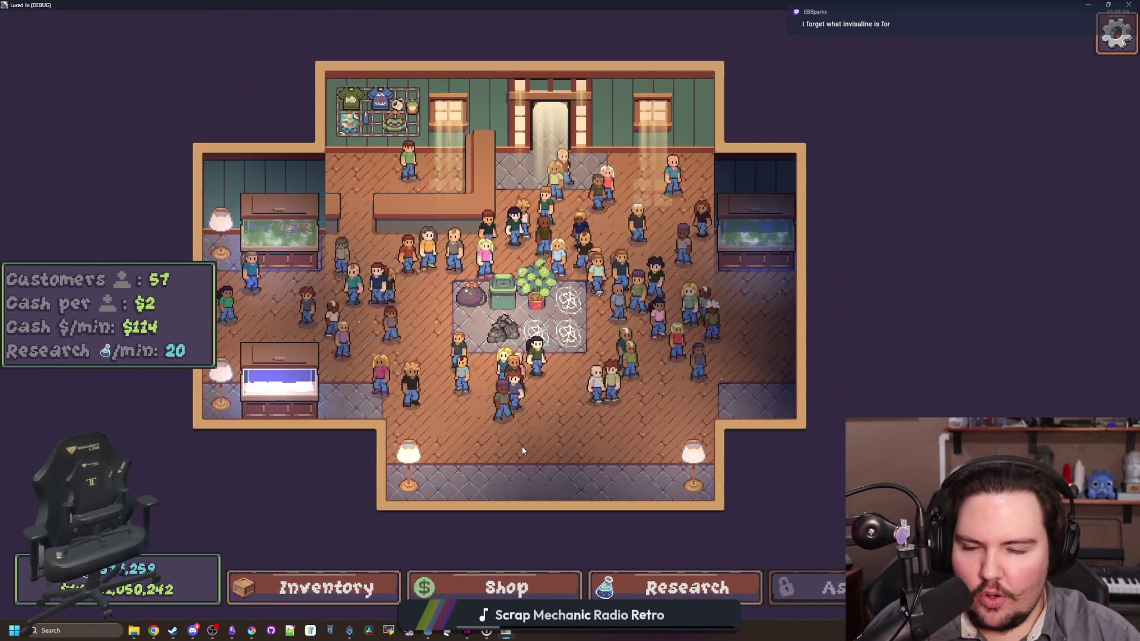
Step: Buy a Trash Can, place it in the bottom slot, then bring up the fish inventory
{"action": "left_click", "coordinate": [515, 588]}
{"action": "scroll", "coordinate": [553, 389], "scroll_direction": "down", "scroll_amount": 4}
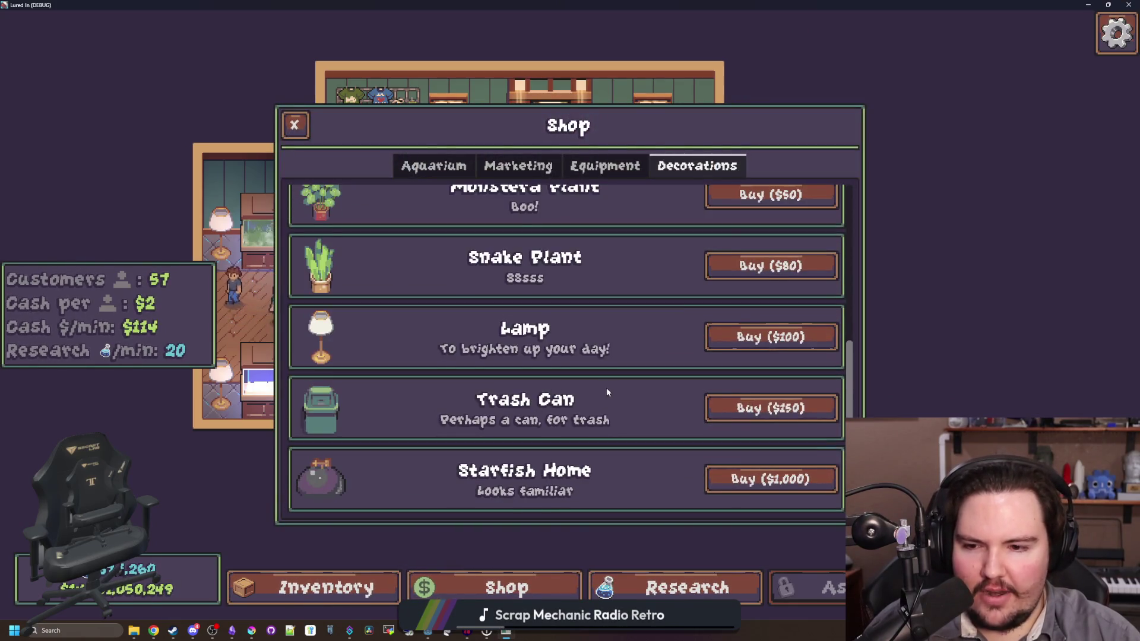
{"action": "left_click", "coordinate": [731, 408]}
{"action": "scroll", "coordinate": [529, 446], "scroll_direction": "up", "scroll_amount": 2}
{"action": "left_click", "coordinate": [523, 462]}
{"action": "scroll", "coordinate": [535, 439], "scroll_direction": "up", "scroll_amount": 2}
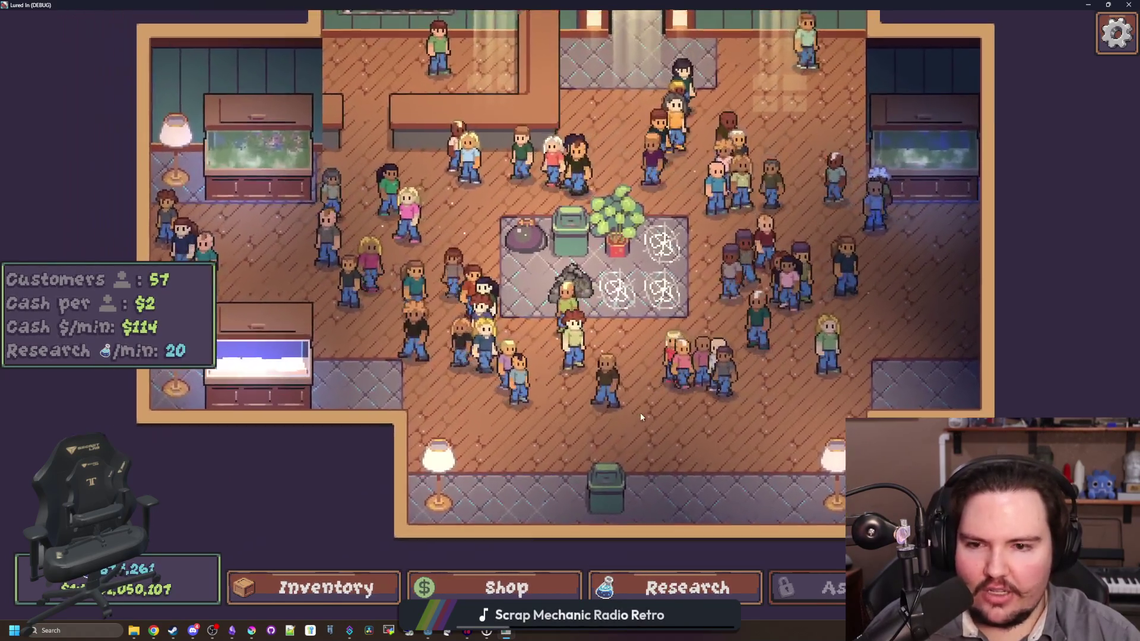
{"action": "scroll", "coordinate": [562, 390], "scroll_direction": "down", "scroll_amount": 2}
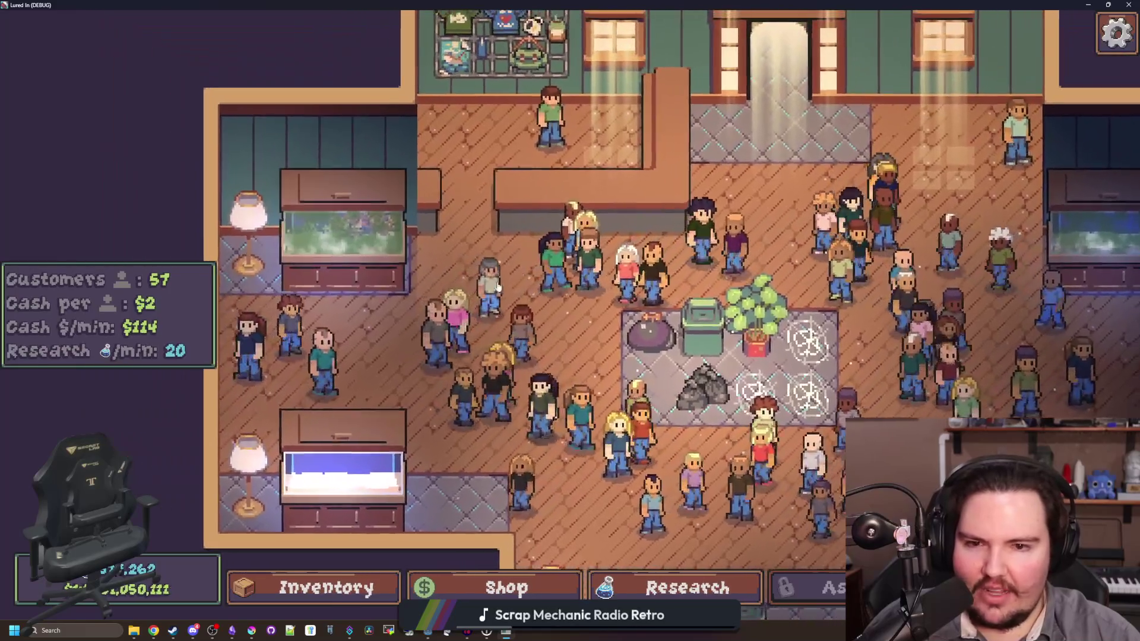
{"action": "scroll", "coordinate": [734, 464], "scroll_direction": "up", "scroll_amount": 2}
{"action": "scroll", "coordinate": [516, 466], "scroll_direction": "down", "scroll_amount": 4}
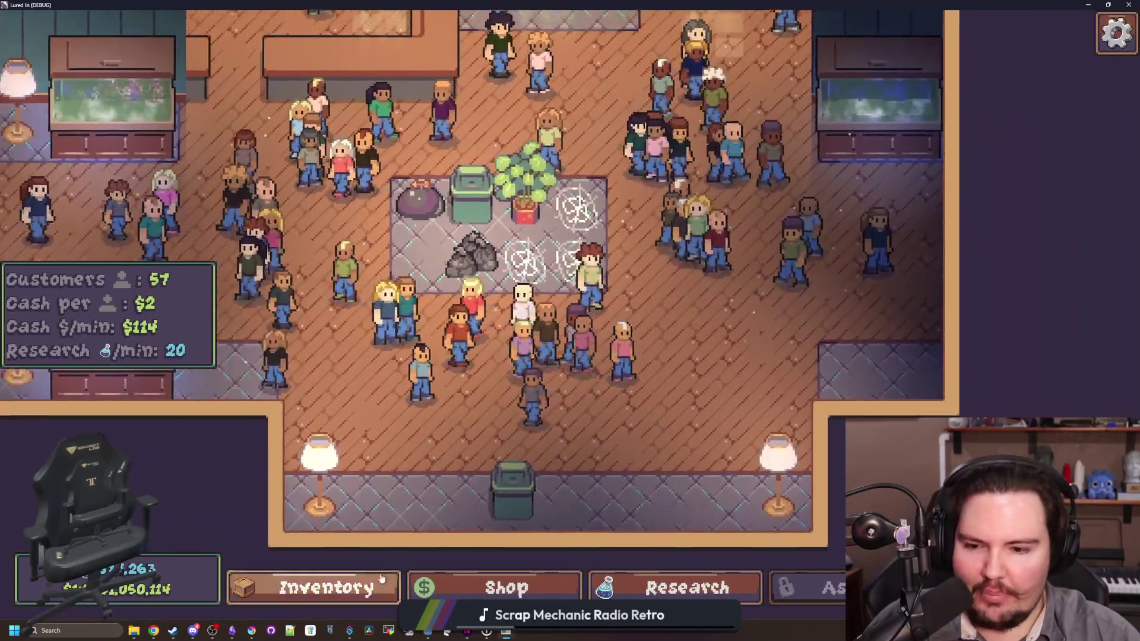
{"action": "key", "text": "i"}
{"action": "scroll", "coordinate": [464, 382], "scroll_direction": "up", "scroll_amount": 15}
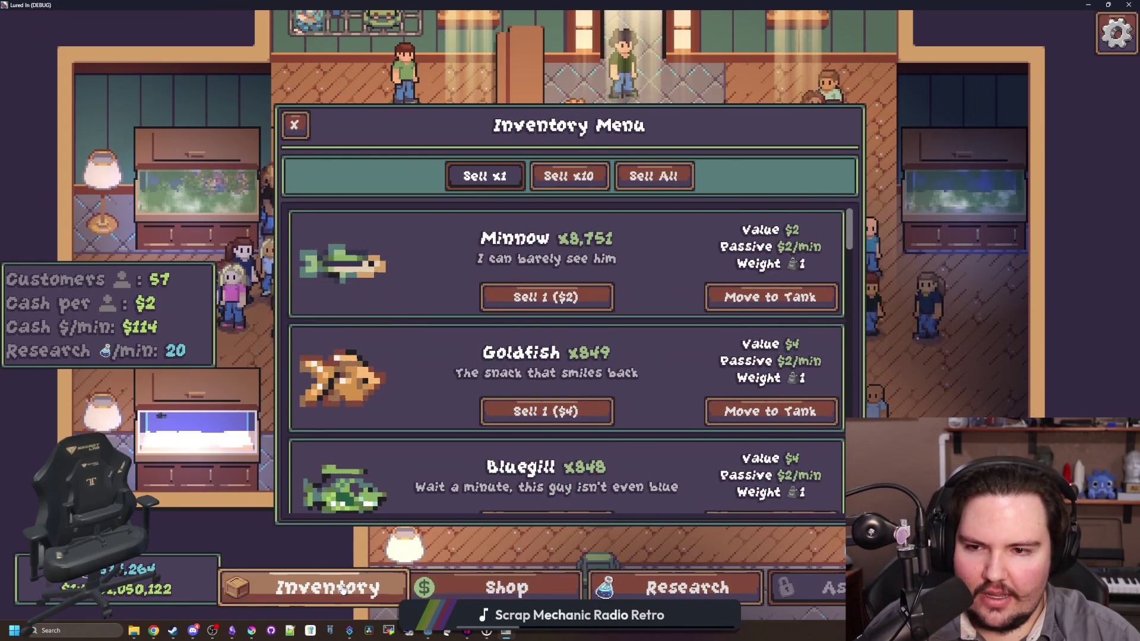
Step: Close the fish inventory, then open and close the research tree
{"action": "left_click", "coordinate": [343, 588]}
{"action": "left_click", "coordinate": [672, 590]}
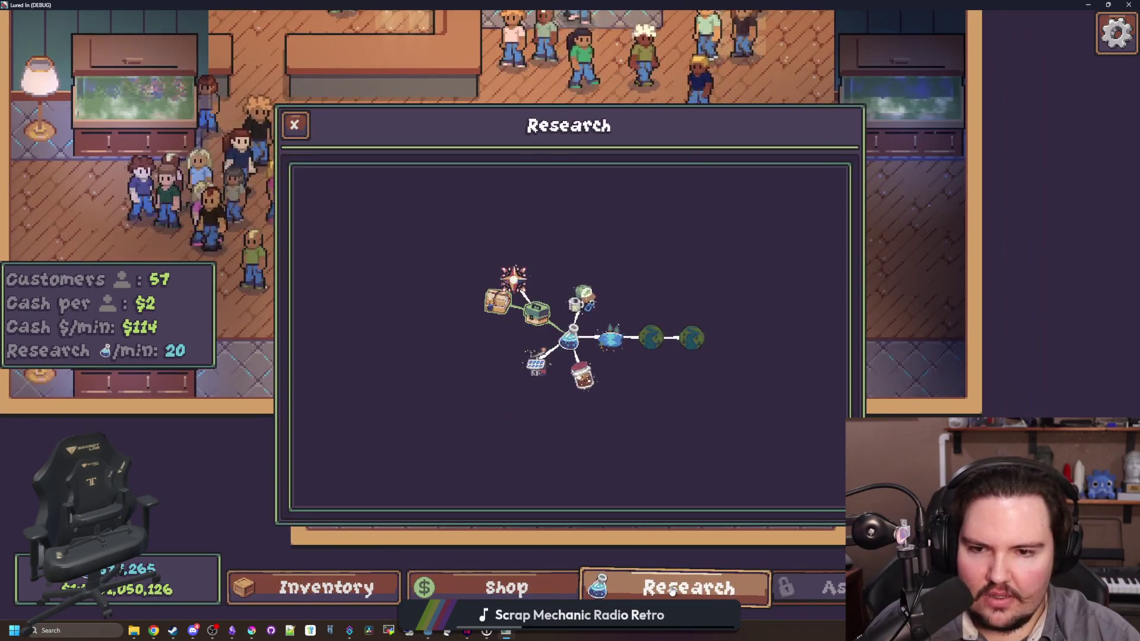
{"action": "left_click", "coordinate": [672, 589]}
Step: Buy a Lamp decoration but cancel its placement, then pan toward the upper left
{"action": "left_click", "coordinate": [507, 588]}
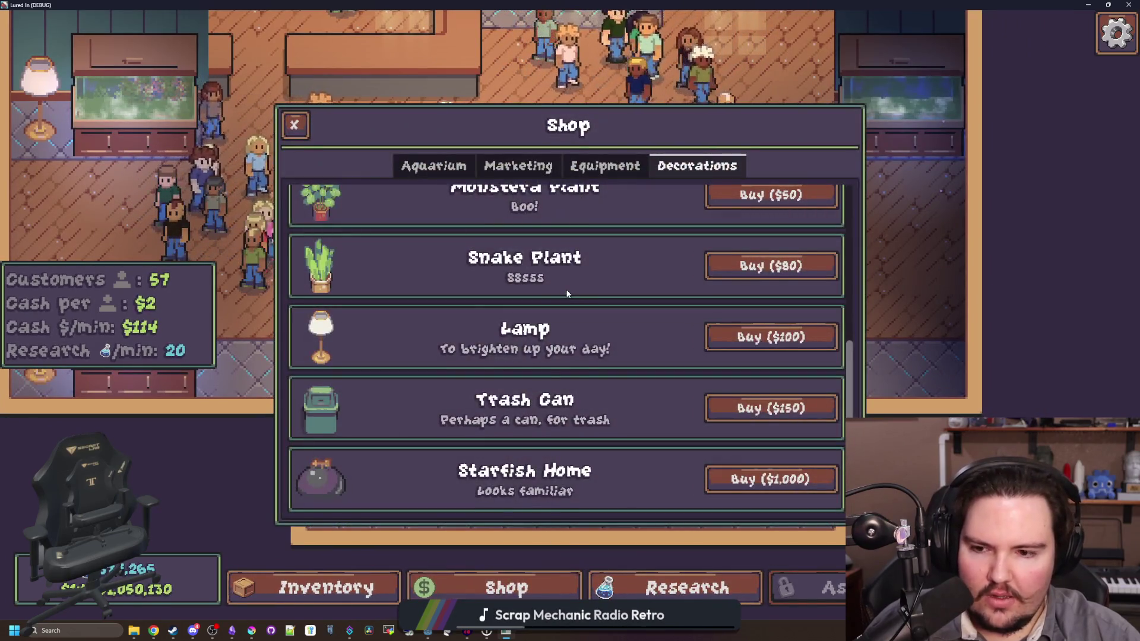
{"action": "left_click", "coordinate": [794, 336]}
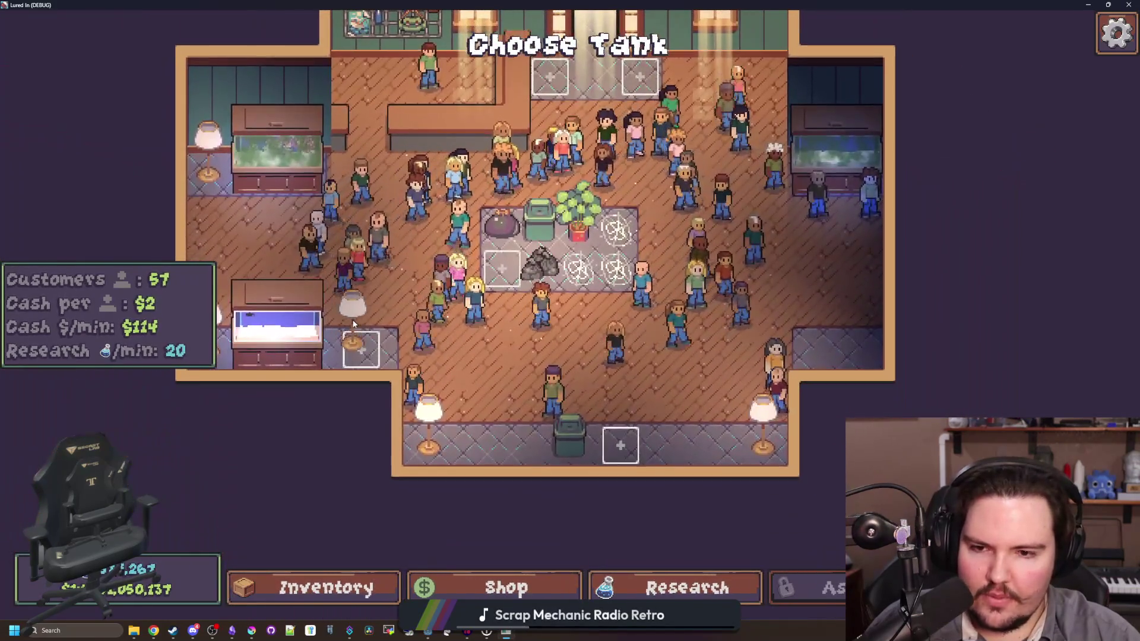
{"action": "key", "text": "Escape"}
{"action": "key", "text": "a"}
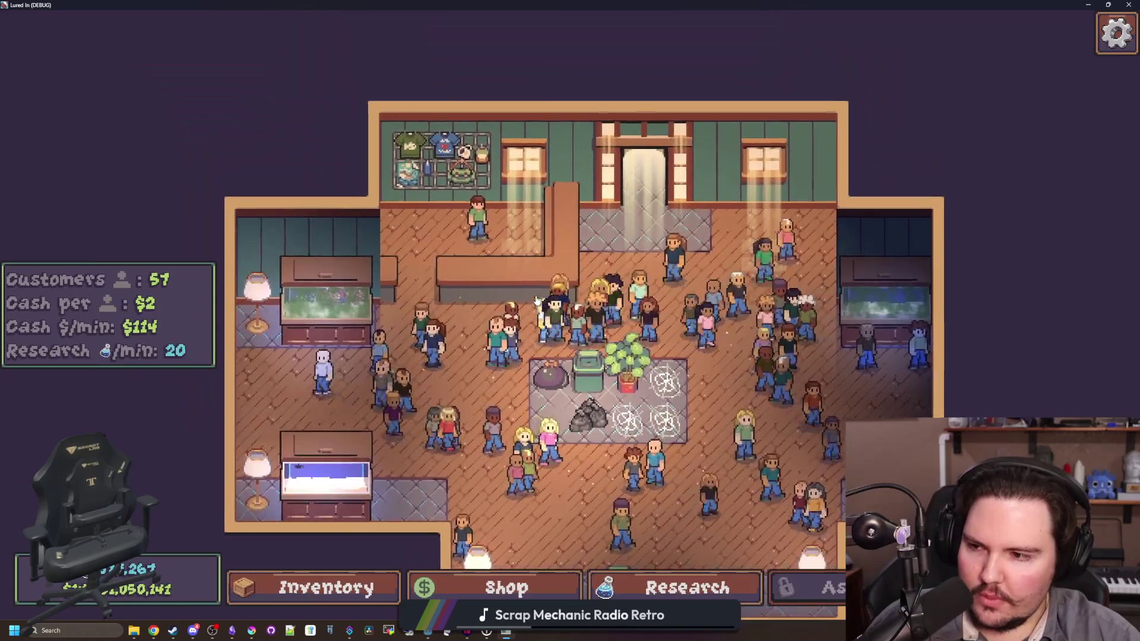
{"action": "key", "text": "w"}
{"action": "key", "text": "a"}
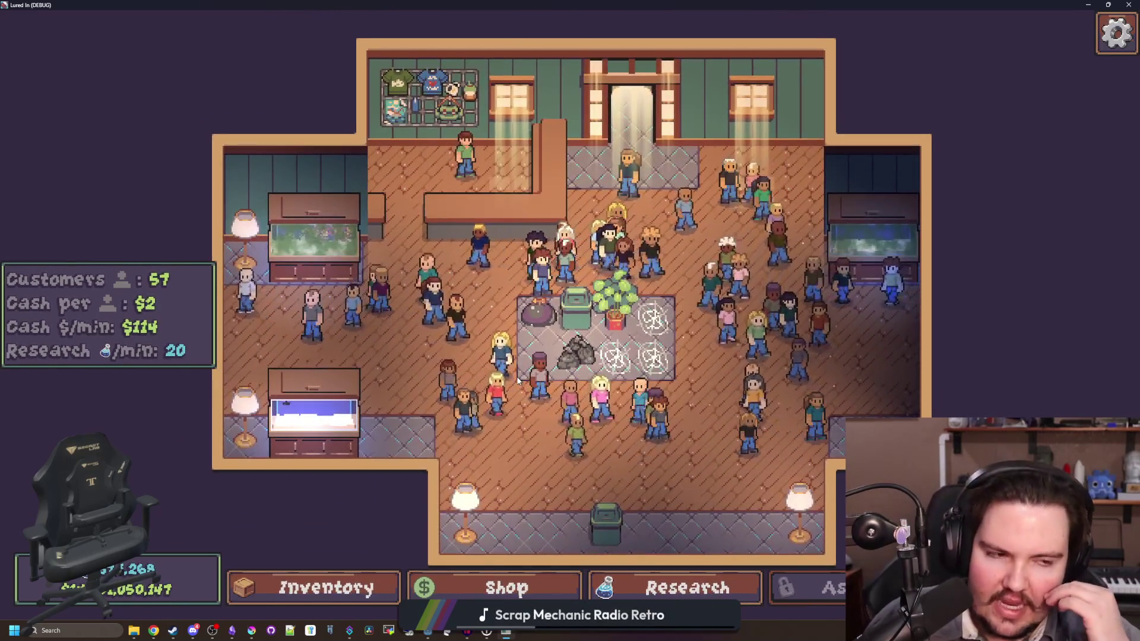
{"action": "key", "text": "w"}
{"action": "key", "text": "a"}
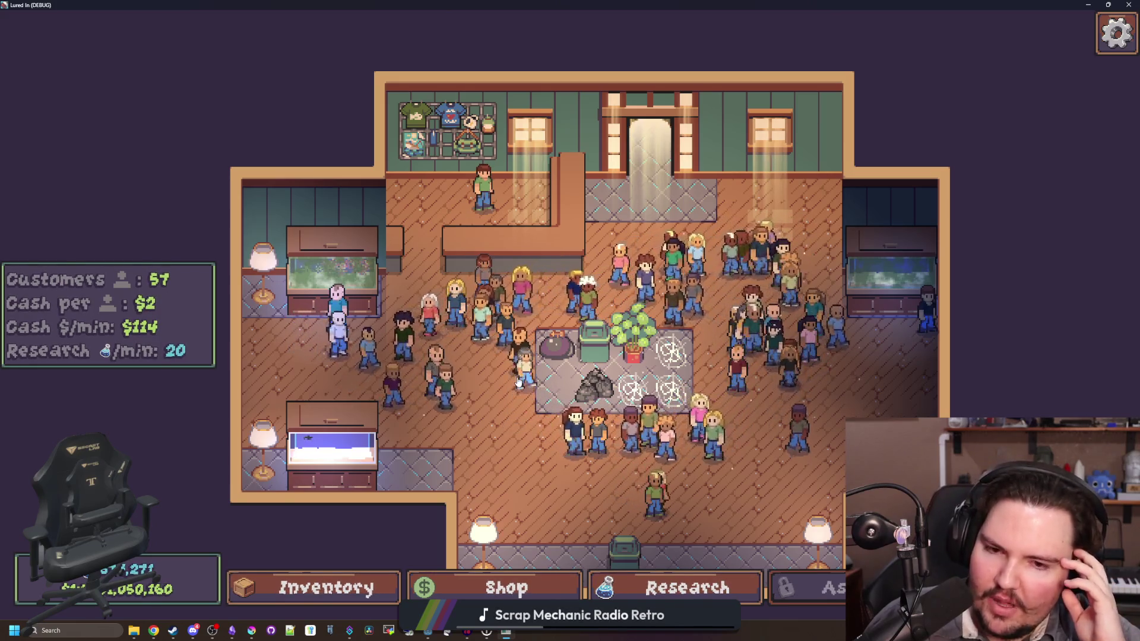
{"action": "key", "text": "s"}
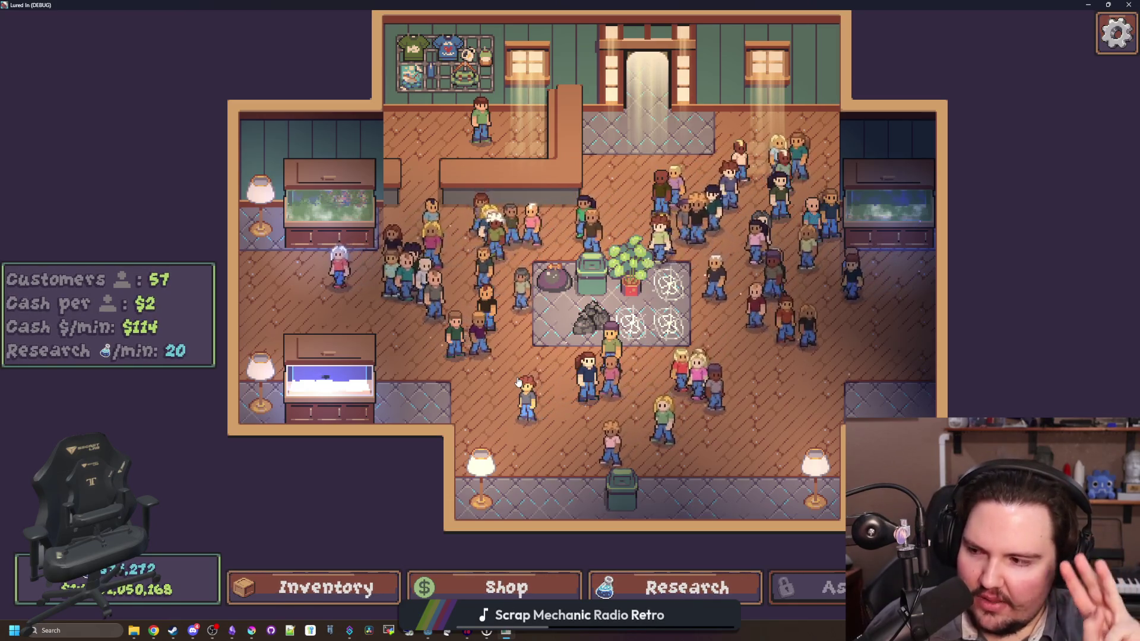
{"action": "key", "text": "w"}
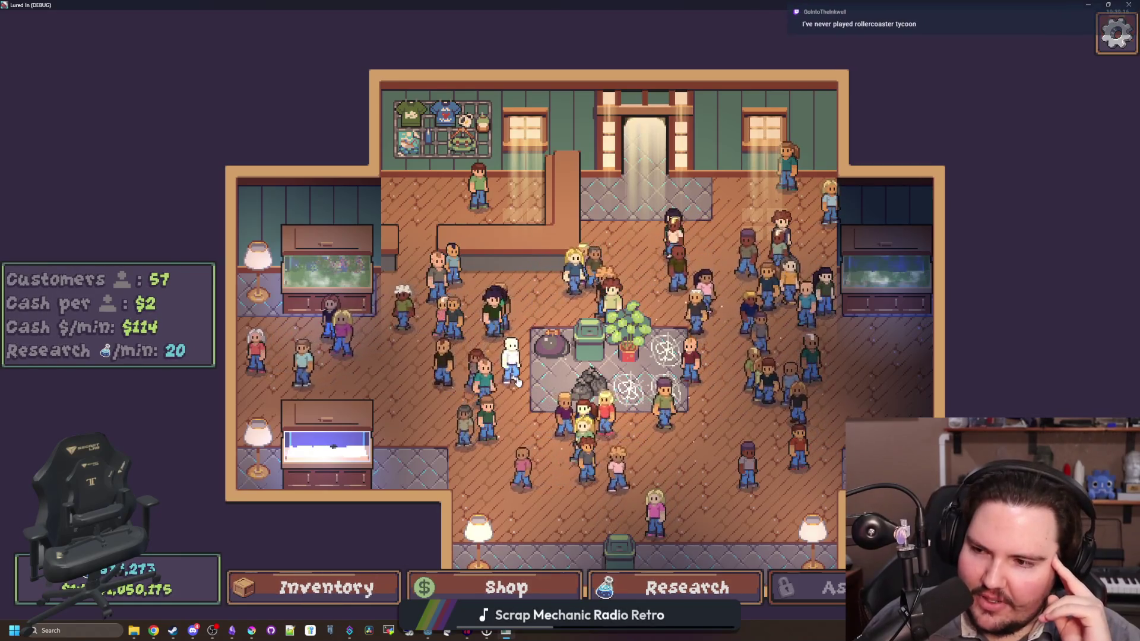
{"action": "key", "text": "w"}
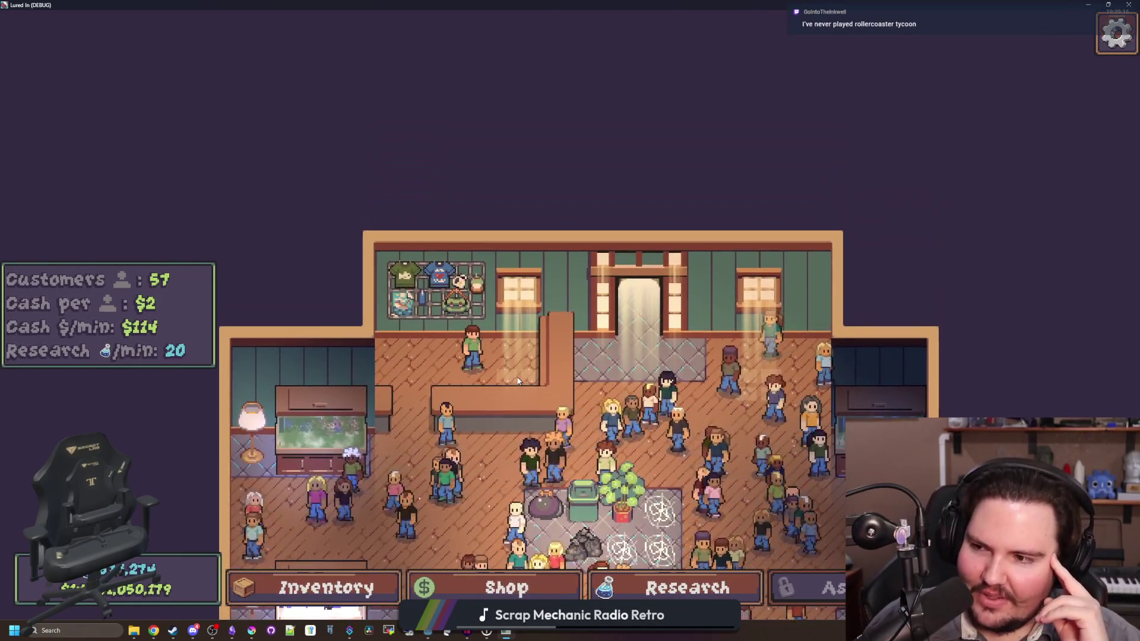
{"action": "key", "text": "s"}
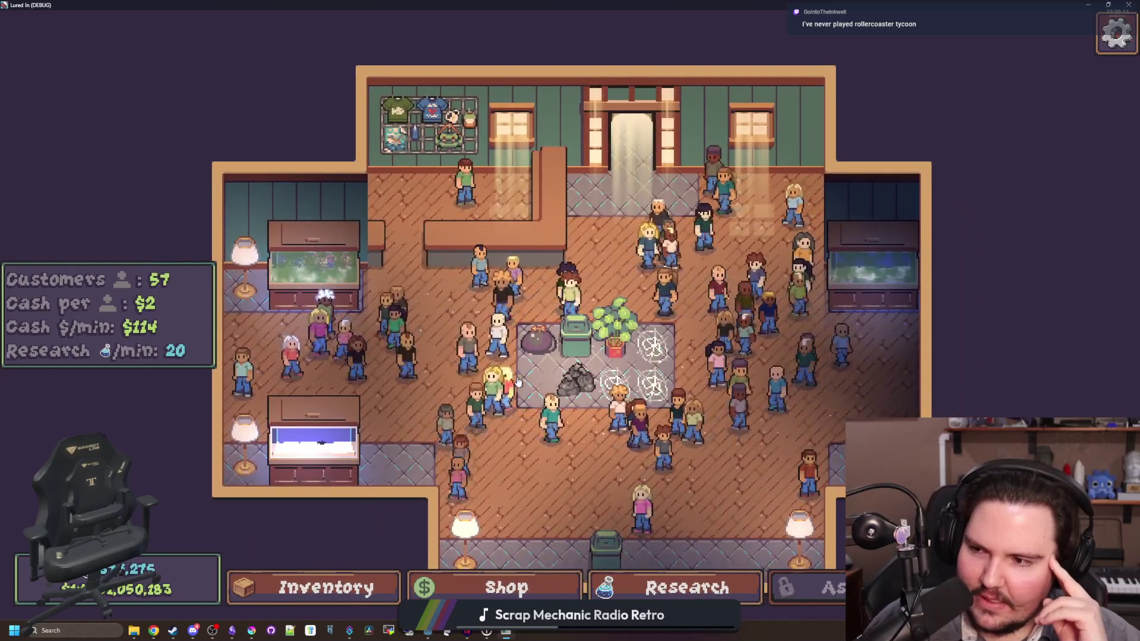
{"action": "key", "text": "a"}
{"action": "key", "text": "w"}
{"action": "key", "text": "d"}
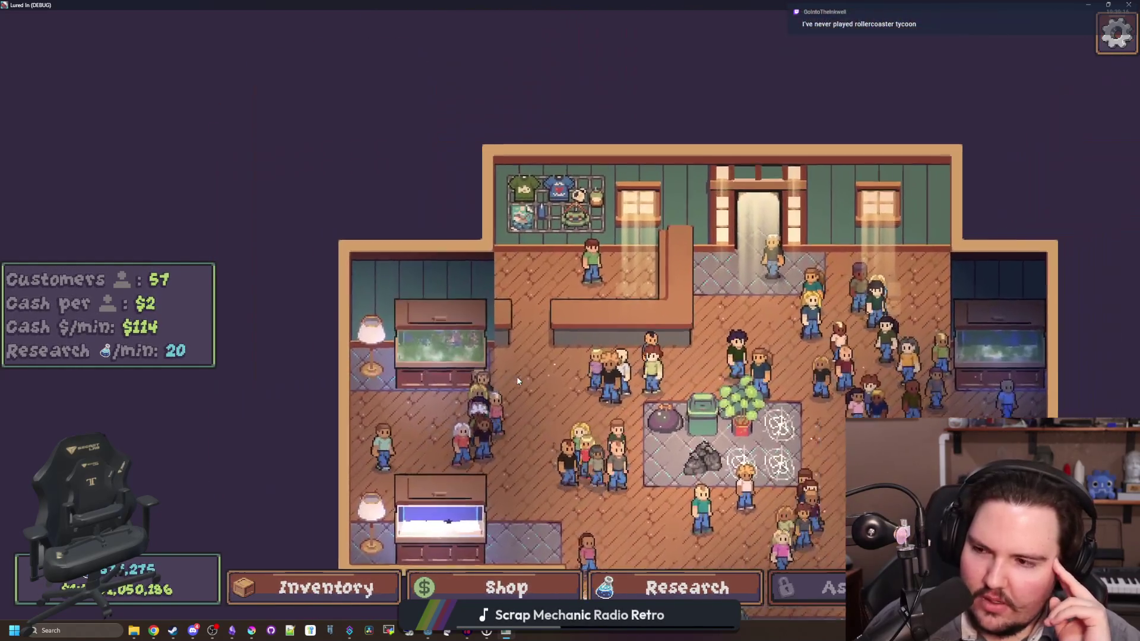
{"action": "key", "text": "s"}
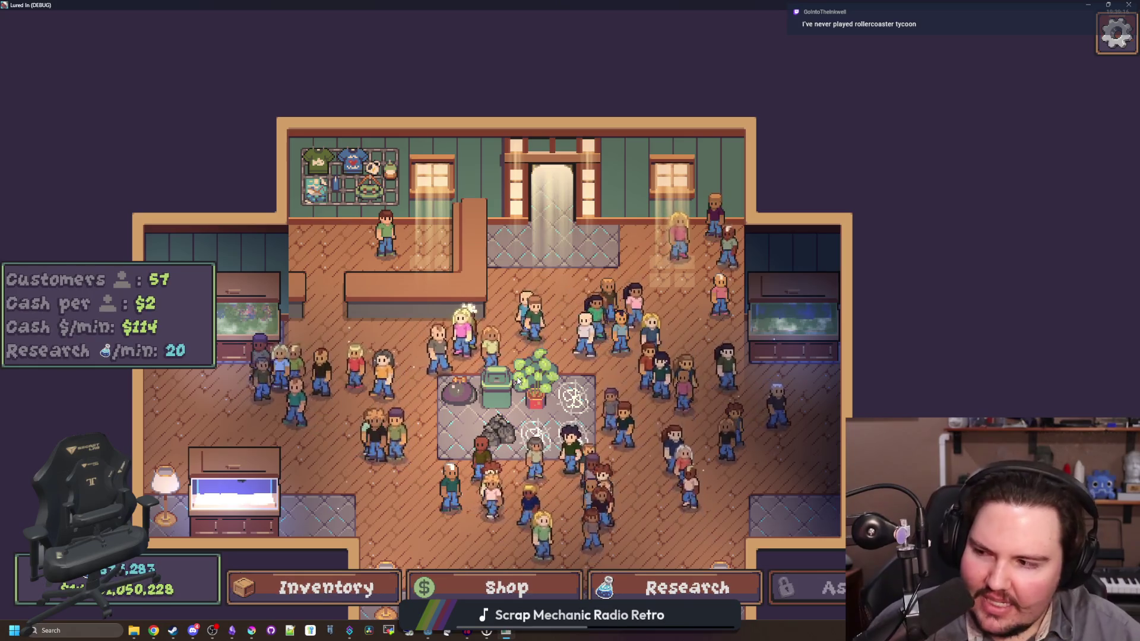
{"action": "key", "text": "s"}
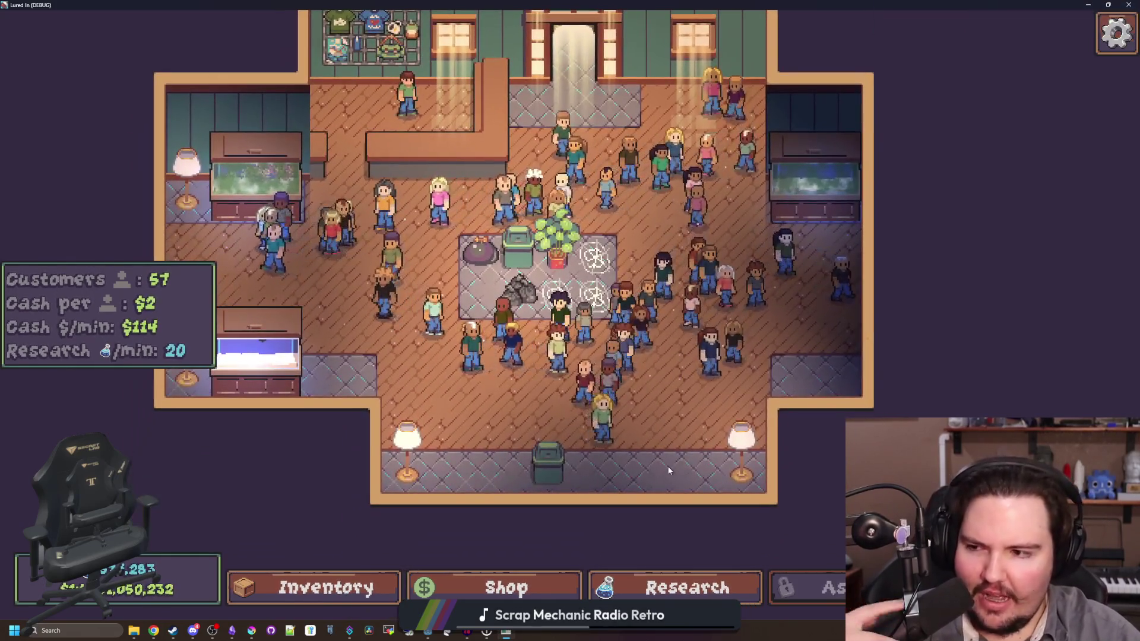
{"action": "left_click", "coordinate": [407, 95]}
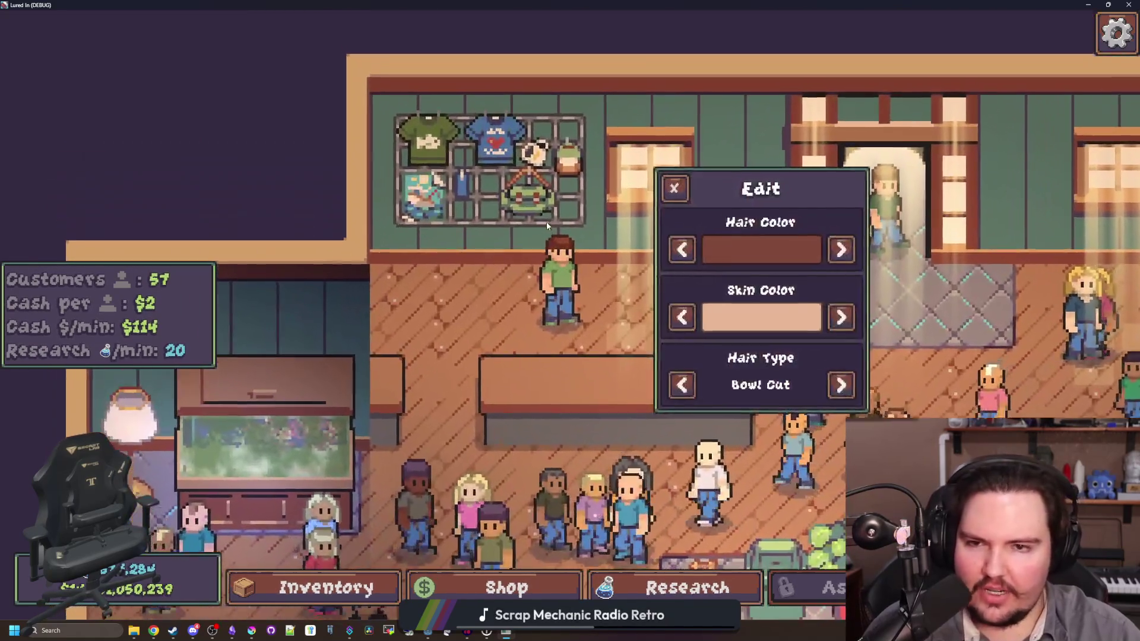
{"action": "scroll", "coordinate": [547, 226], "scroll_direction": "down", "scroll_amount": 5}
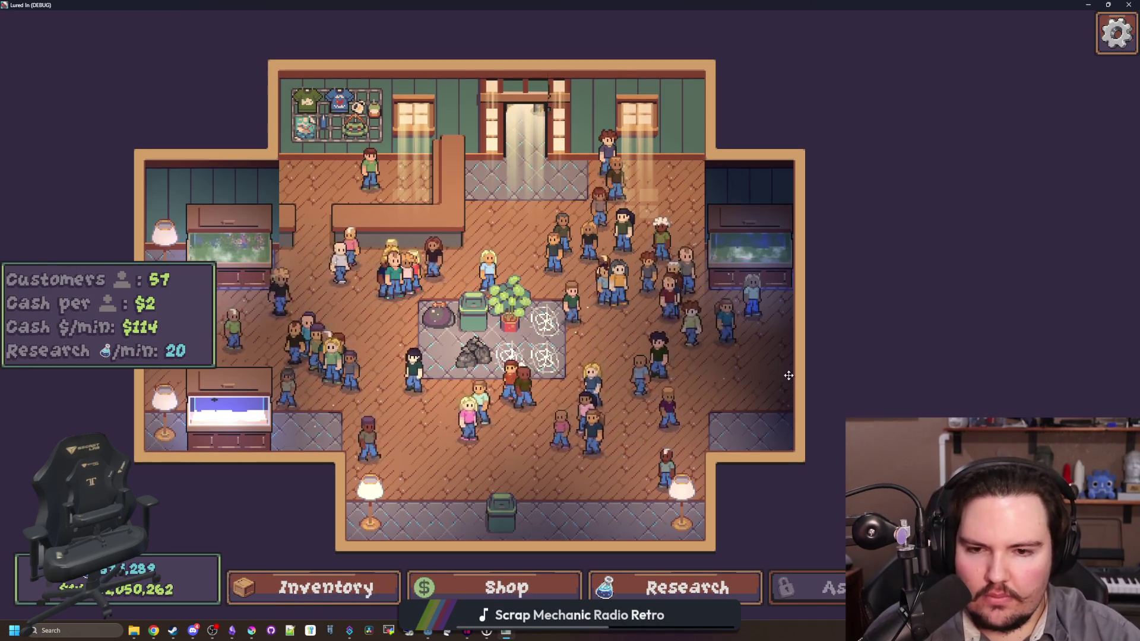
{"action": "scroll", "coordinate": [502, 323], "scroll_direction": "up", "scroll_amount": 3}
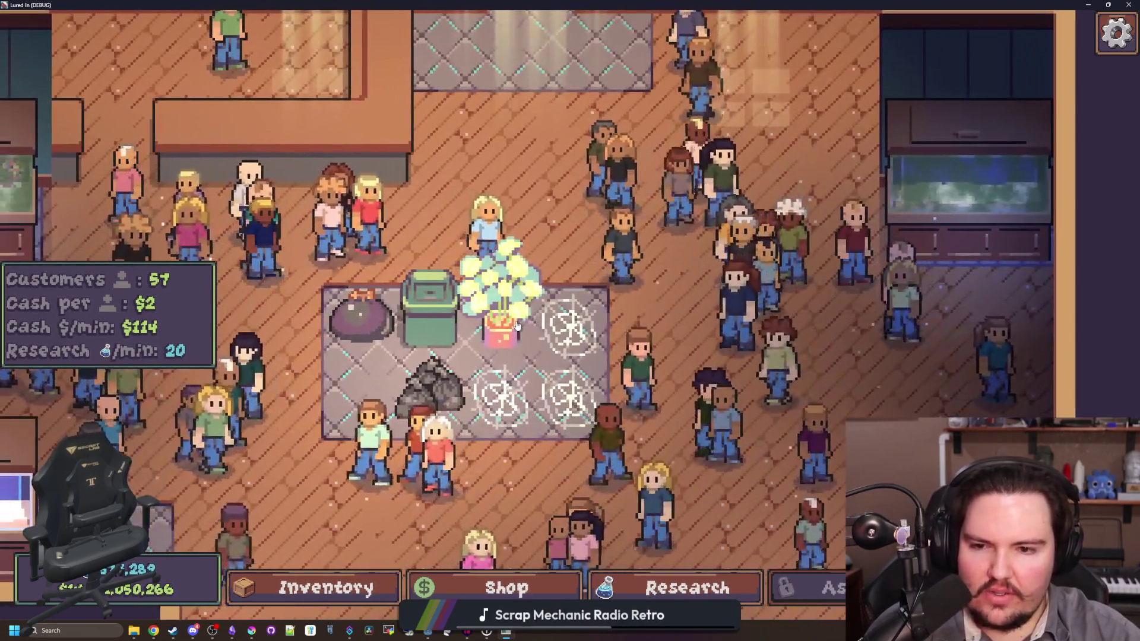
{"action": "key", "text": "a"}
{"action": "scroll", "coordinate": [432, 507], "scroll_direction": "down", "scroll_amount": 5}
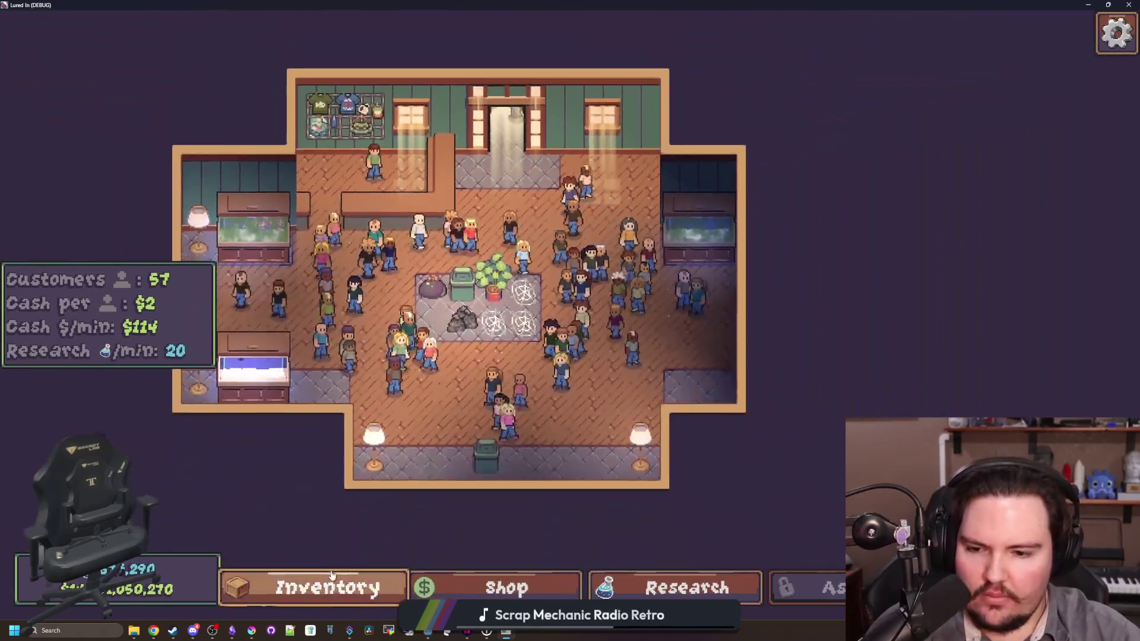
{"action": "scroll", "coordinate": [548, 289], "scroll_direction": "up", "scroll_amount": 6}
{"action": "scroll", "coordinate": [592, 353], "scroll_direction": "down", "scroll_amount": 4}
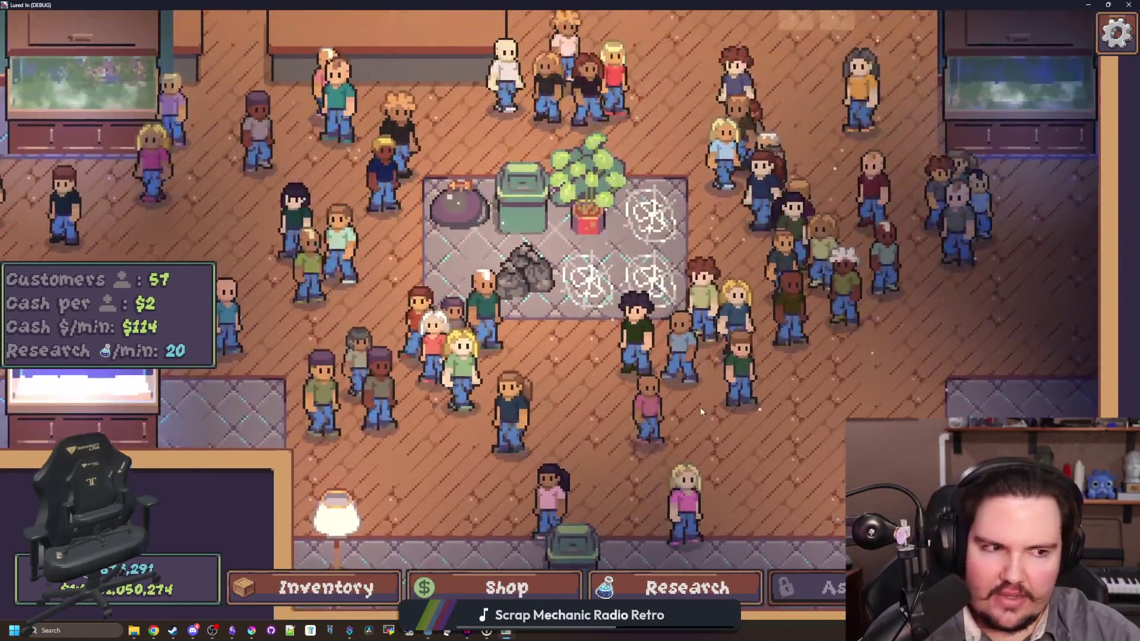
{"action": "scroll", "coordinate": [701, 279], "scroll_direction": "up", "scroll_amount": 2}
{"action": "scroll", "coordinate": [704, 273], "scroll_direction": "down", "scroll_amount": 4}
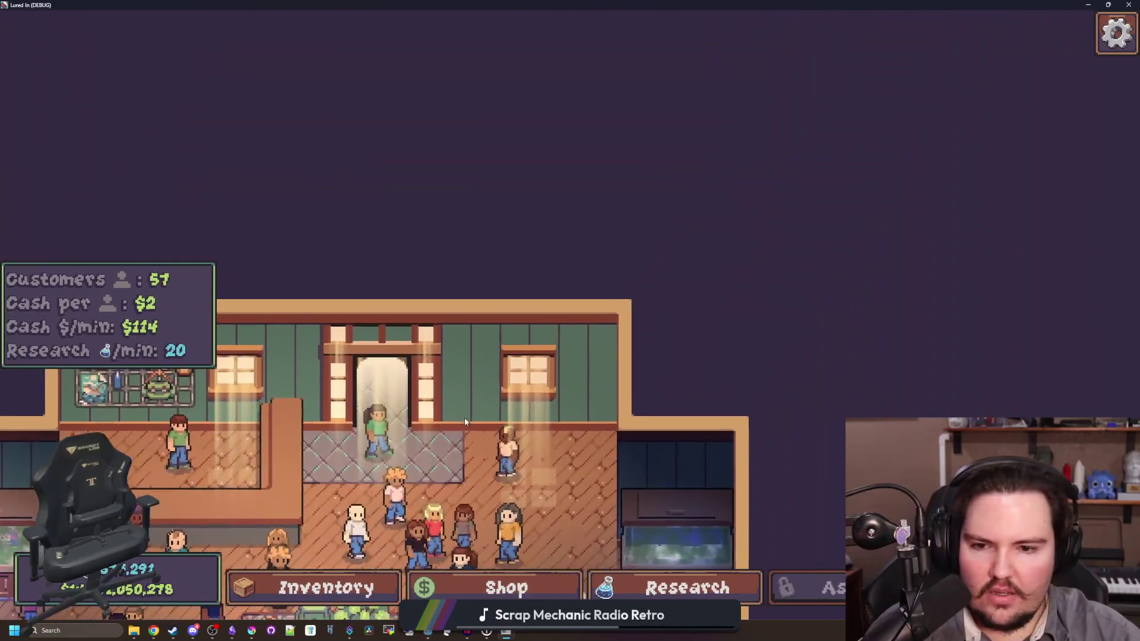
{"action": "scroll", "coordinate": [658, 269], "scroll_direction": "up", "scroll_amount": 5}
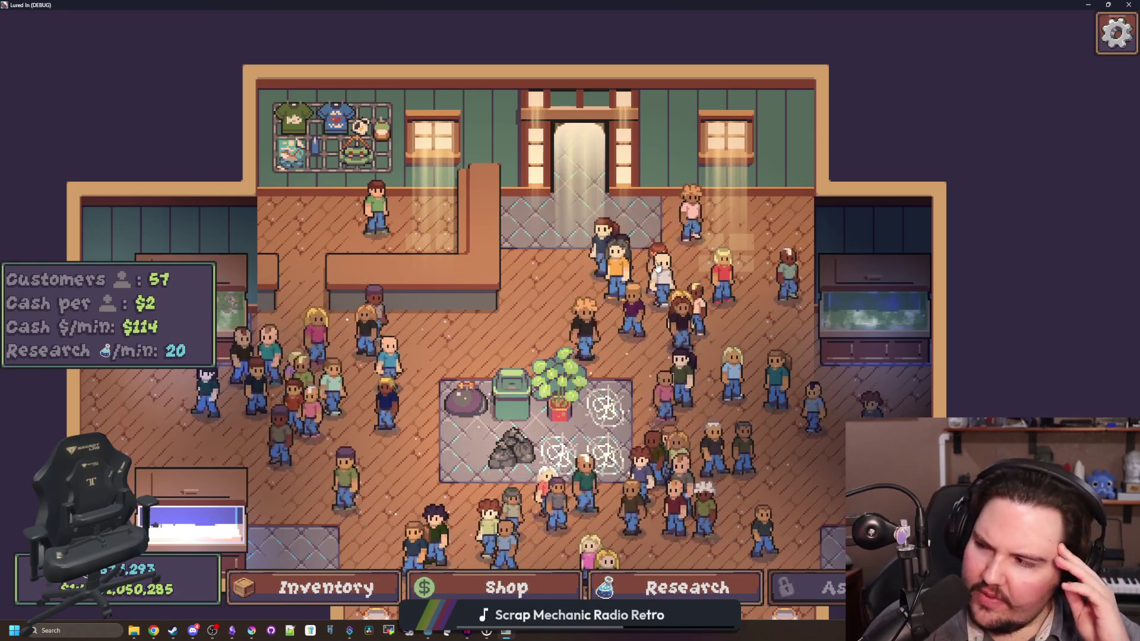
{"action": "scroll", "coordinate": [658, 267], "scroll_direction": "down", "scroll_amount": 3}
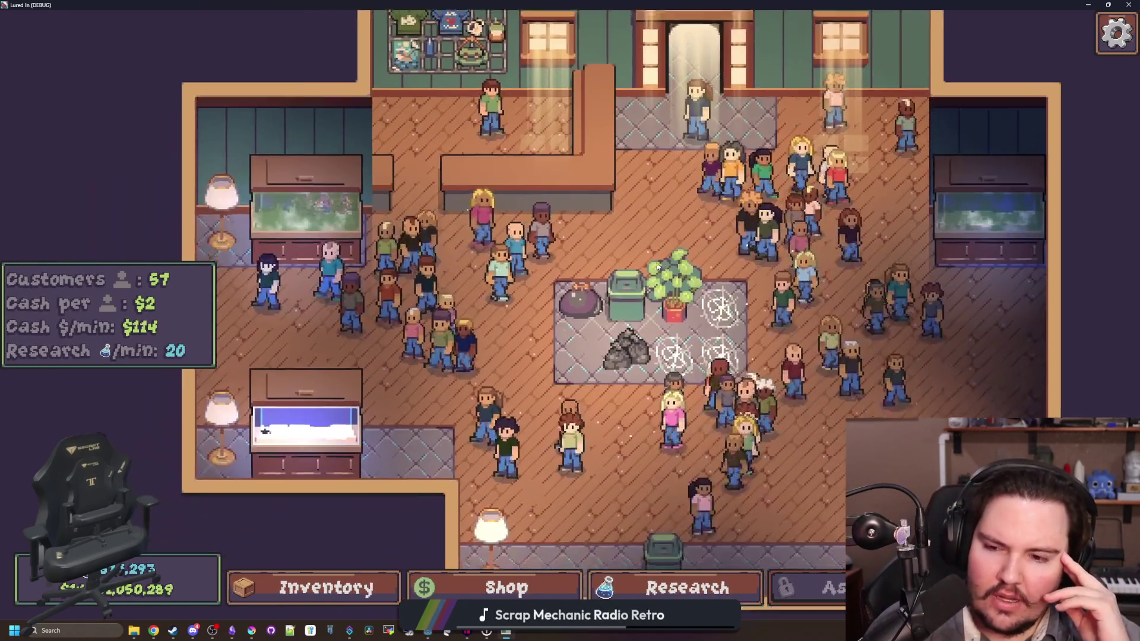
{"action": "scroll", "coordinate": [658, 267], "scroll_direction": "up", "scroll_amount": 3}
{"action": "key", "text": "d"}
{"action": "key", "text": "s"}
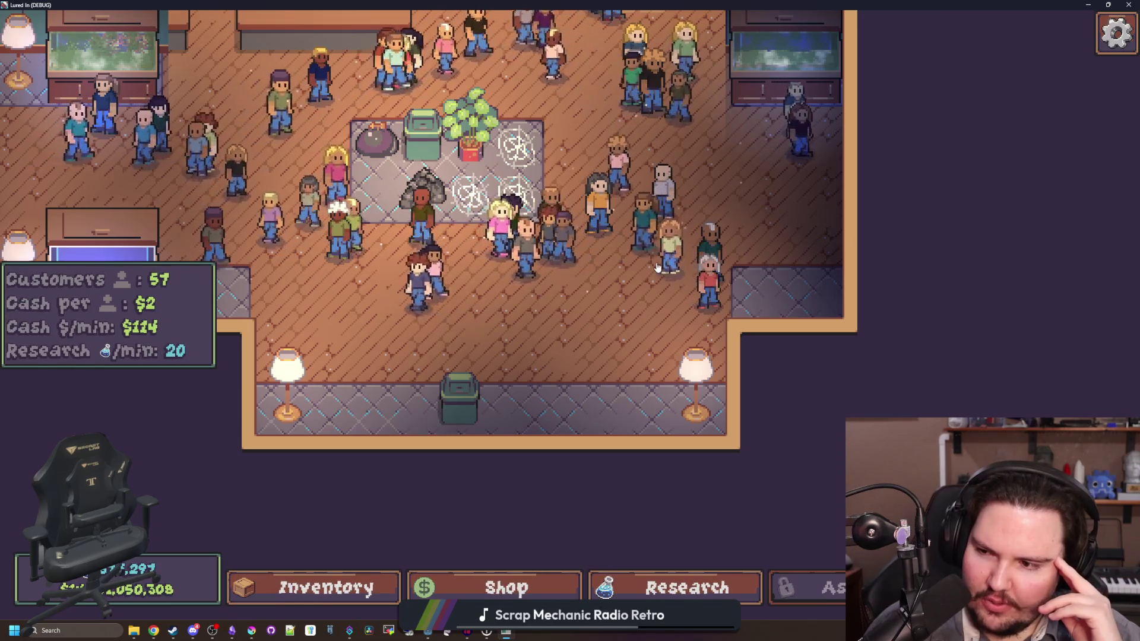
{"action": "key", "text": "w"}
{"action": "key", "text": "a"}
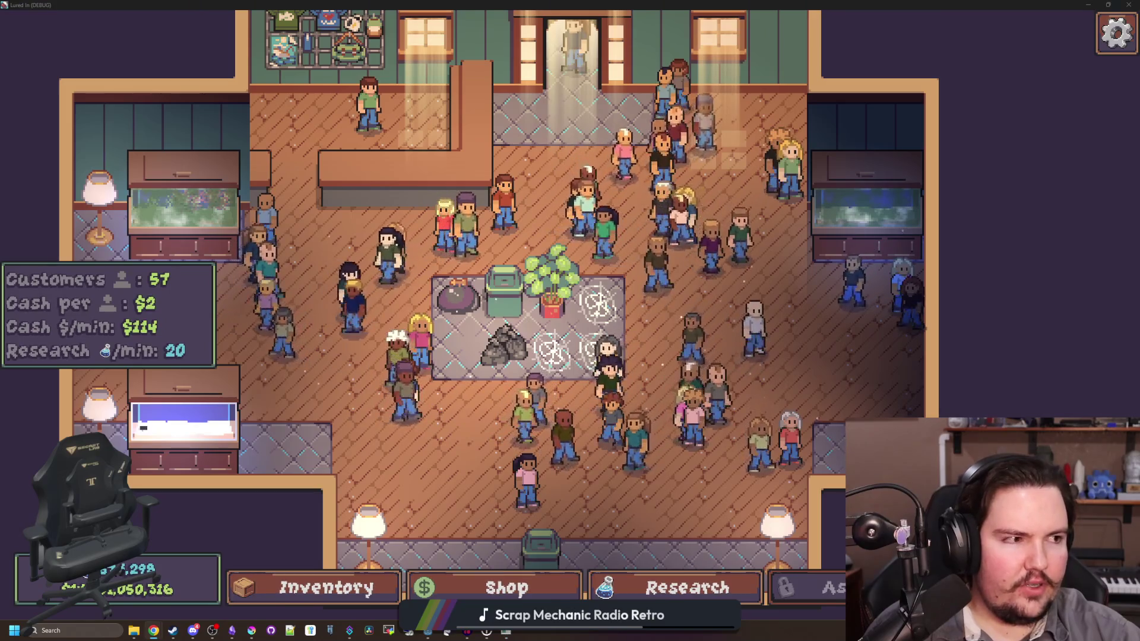
{"action": "key", "text": "alt+Tab"}
Step: Search for 'rollercoaster tycoon' and open the RollerCoaster Tycoon Deluxe Steam page maximized
{"action": "left_click", "coordinate": [758, 72]}
{"action": "key", "text": "alt+Tab"}
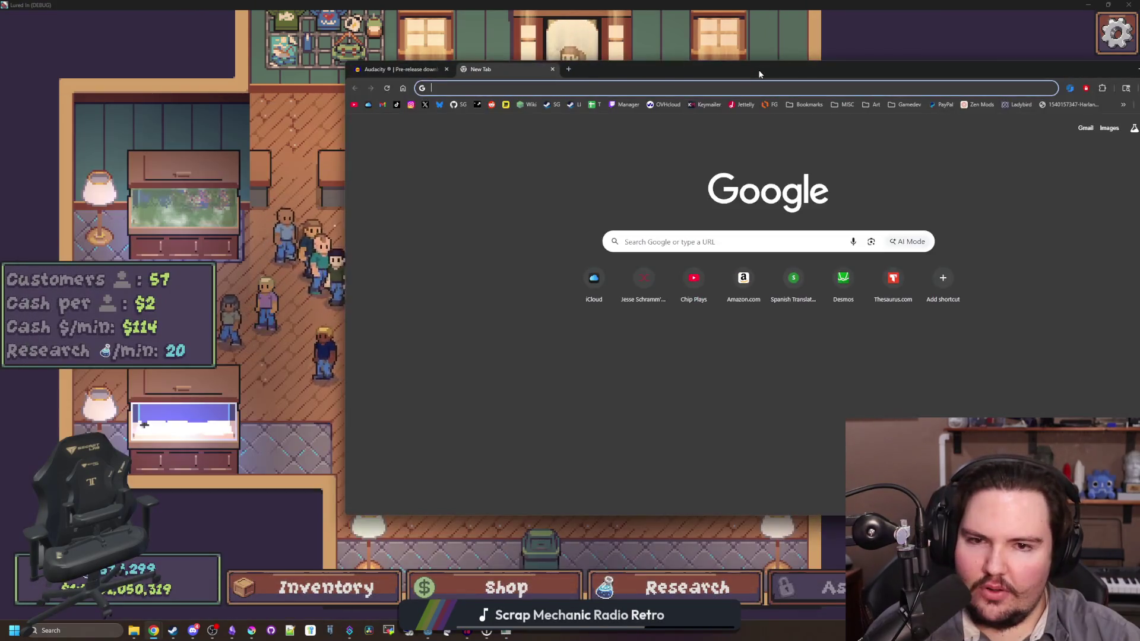
{"action": "left_click_drag", "start_coordinate": [592, 78], "coordinate": [427, 94]}
{"action": "type", "text": "rollercoaster tyco"}
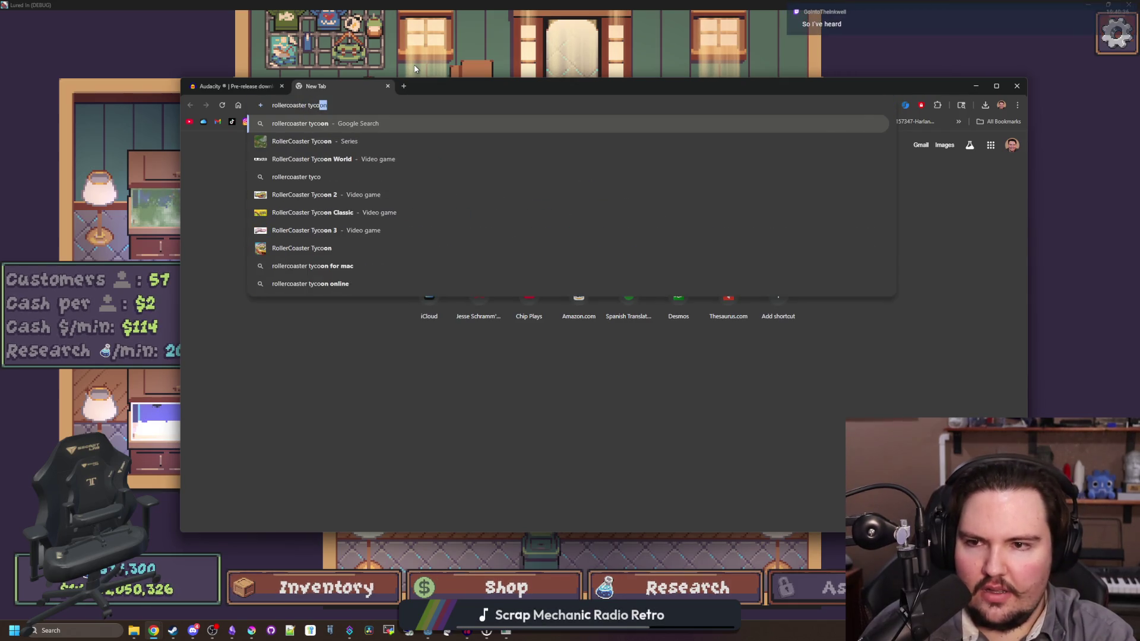
{"action": "key", "text": "Return"}
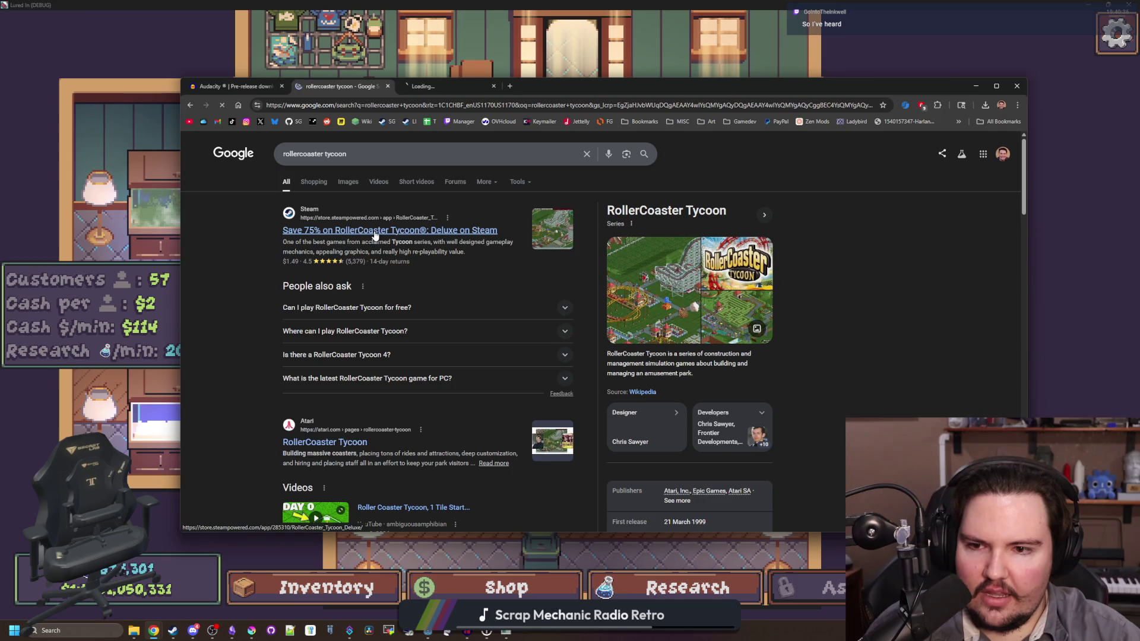
{"action": "left_click", "coordinate": [443, 86]}
{"action": "double_click", "coordinate": [565, 84]}
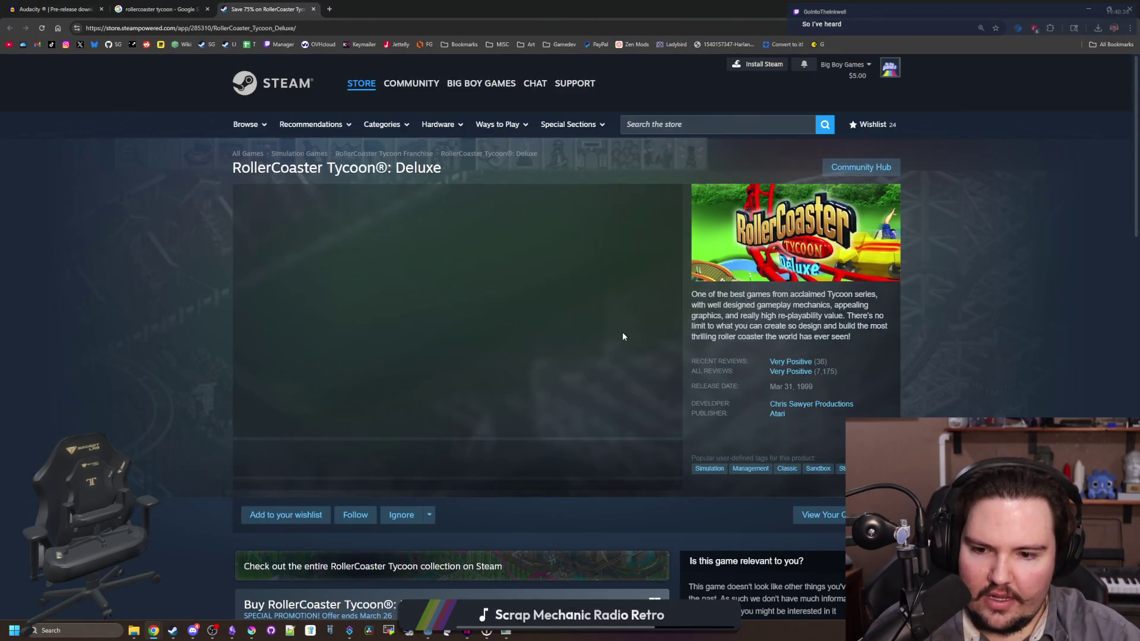
Step: Page through the RollerCoaster Tycoon Deluxe screenshot gallery, then close it
{"action": "left_click", "coordinate": [623, 336]}
{"action": "left_click", "coordinate": [984, 336]}
{"action": "left_click", "coordinate": [984, 336]}
{"action": "left_click", "coordinate": [984, 336]}
{"action": "left_click", "coordinate": [984, 336]}
{"action": "left_click", "coordinate": [1039, 322]}
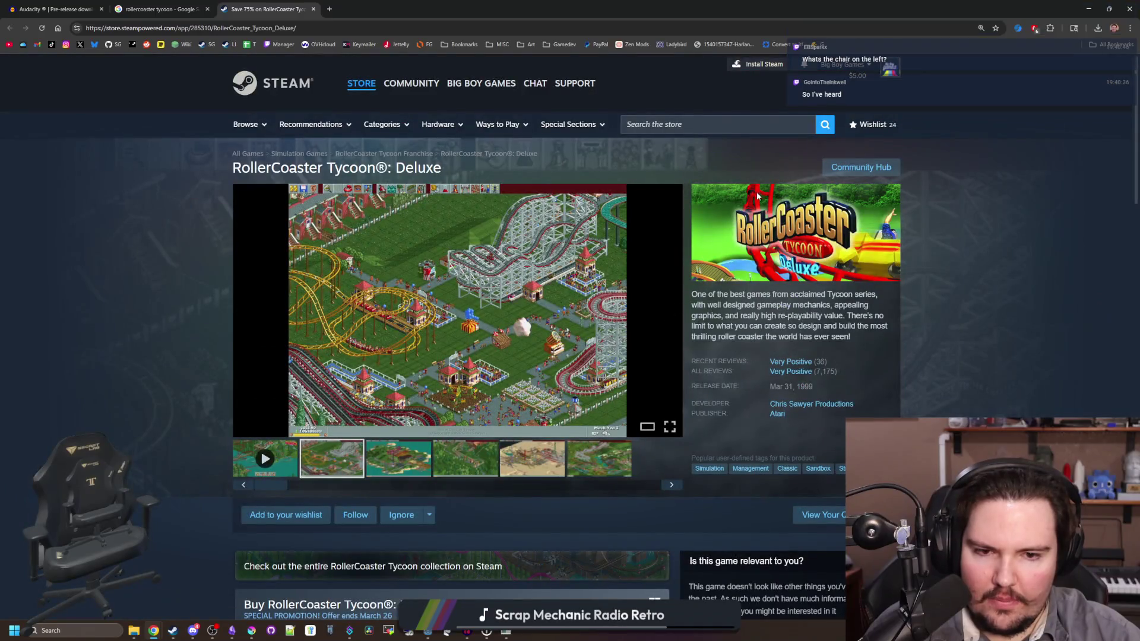
Step: Search the Steam store for 'coaster' and open the Planet Coaster 2 page
{"action": "left_click", "coordinate": [712, 126]}
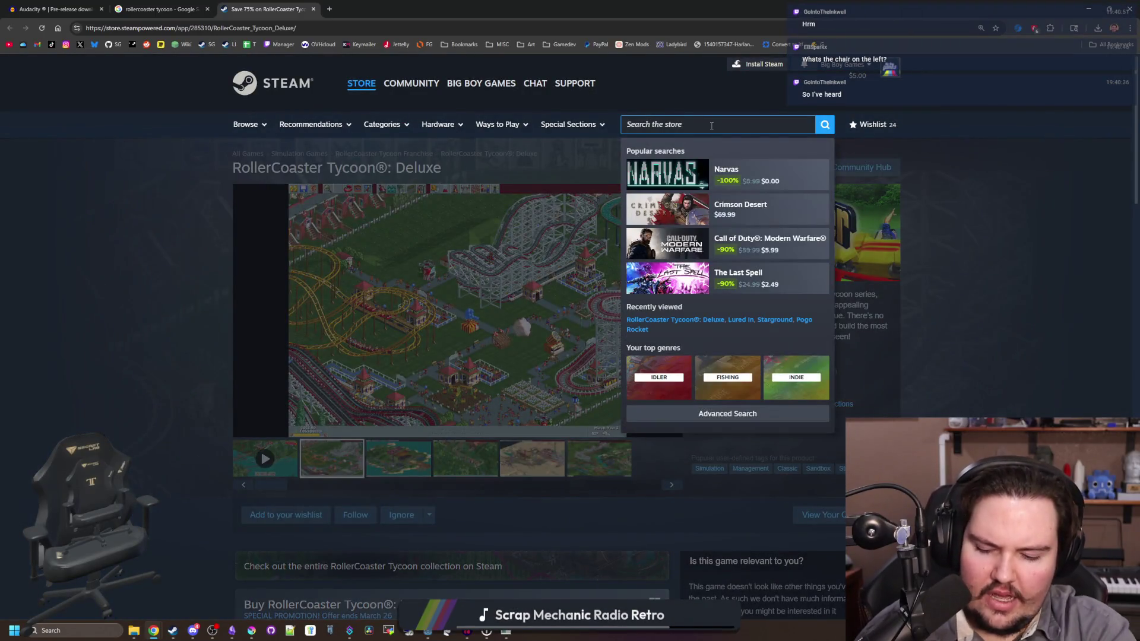
{"action": "type", "text": "rollercoa"}
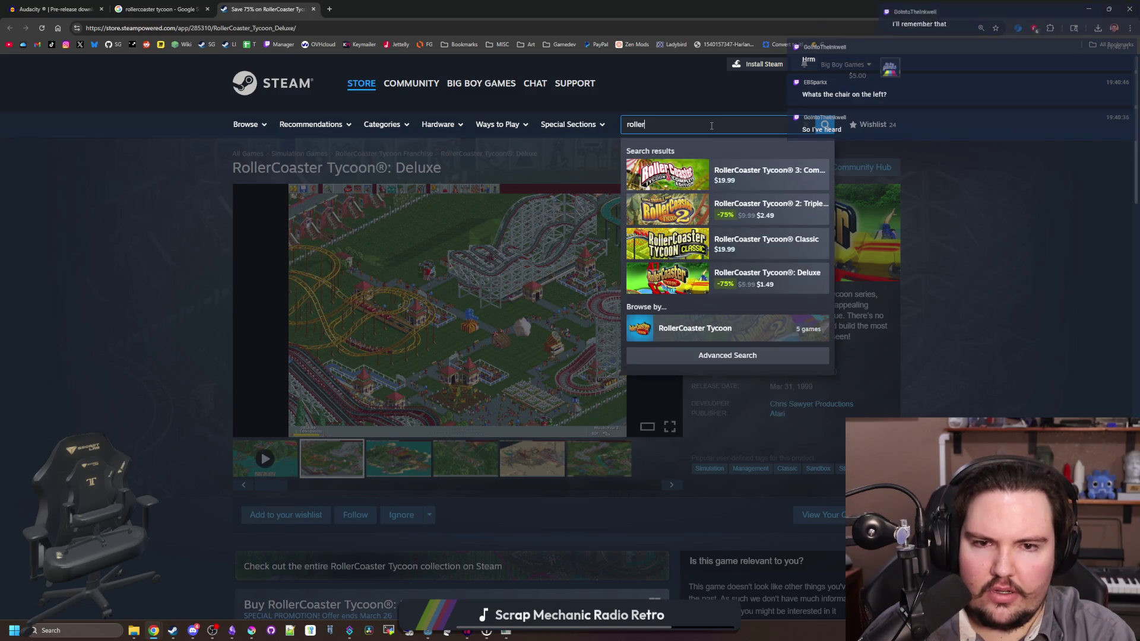
{"action": "type", "text": "ster p"}
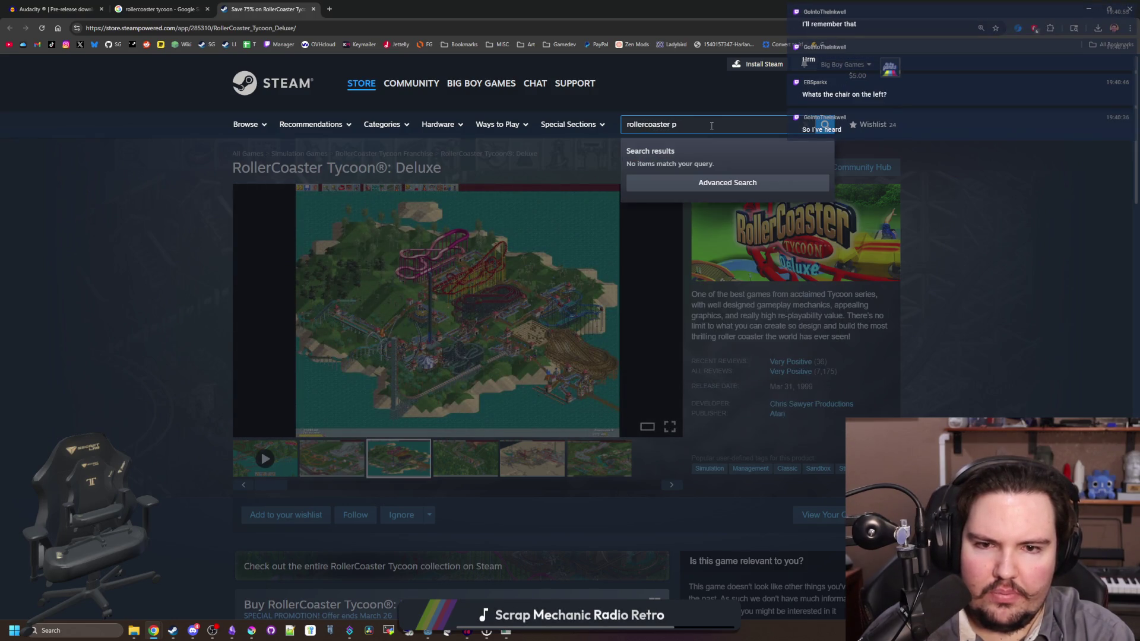
{"action": "key", "text": "ctrl+a"}
{"action": "key", "text": "BackSpace"}
{"action": "type", "text": "e"}
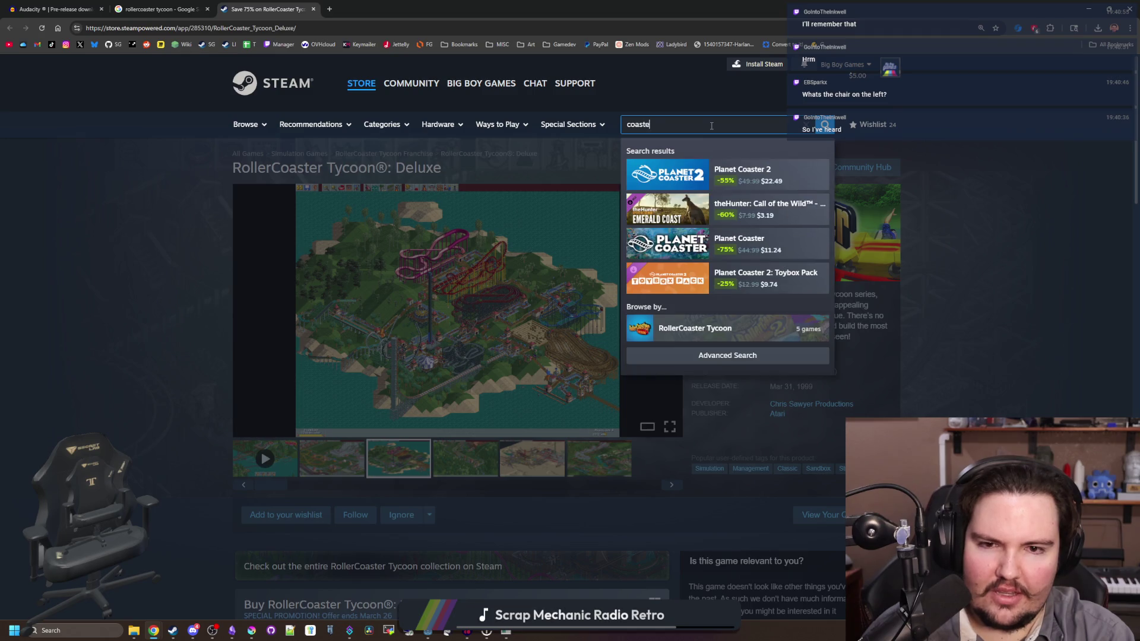
{"action": "left_click", "coordinate": [663, 169]}
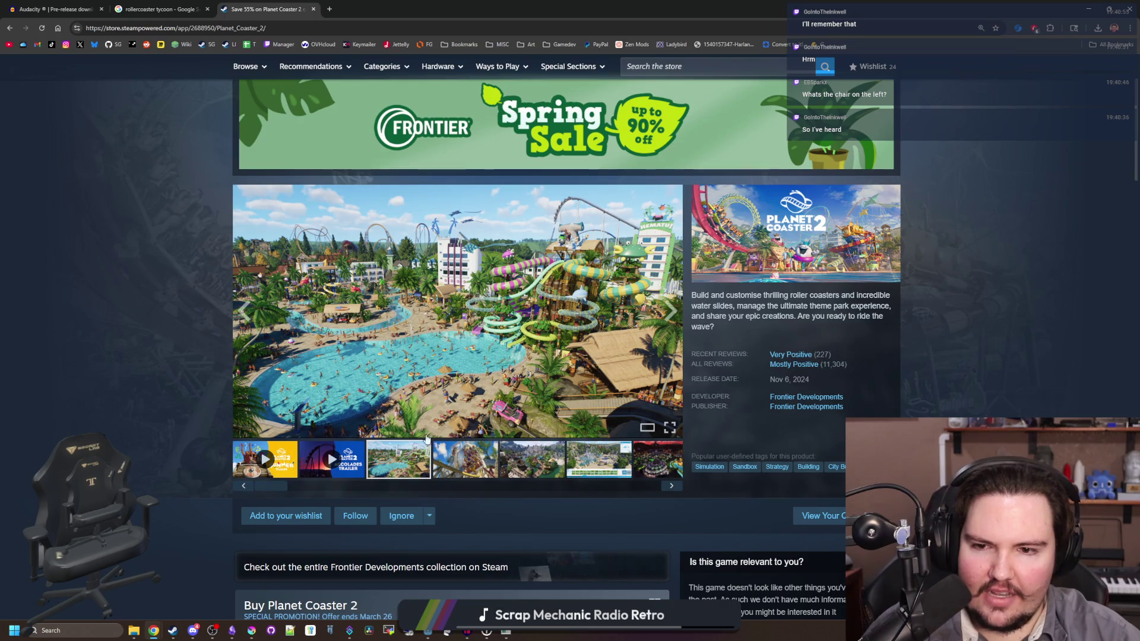
Step: Page through the Planet Coaster 2 screenshot gallery, then close it
{"action": "left_click", "coordinate": [479, 389]}
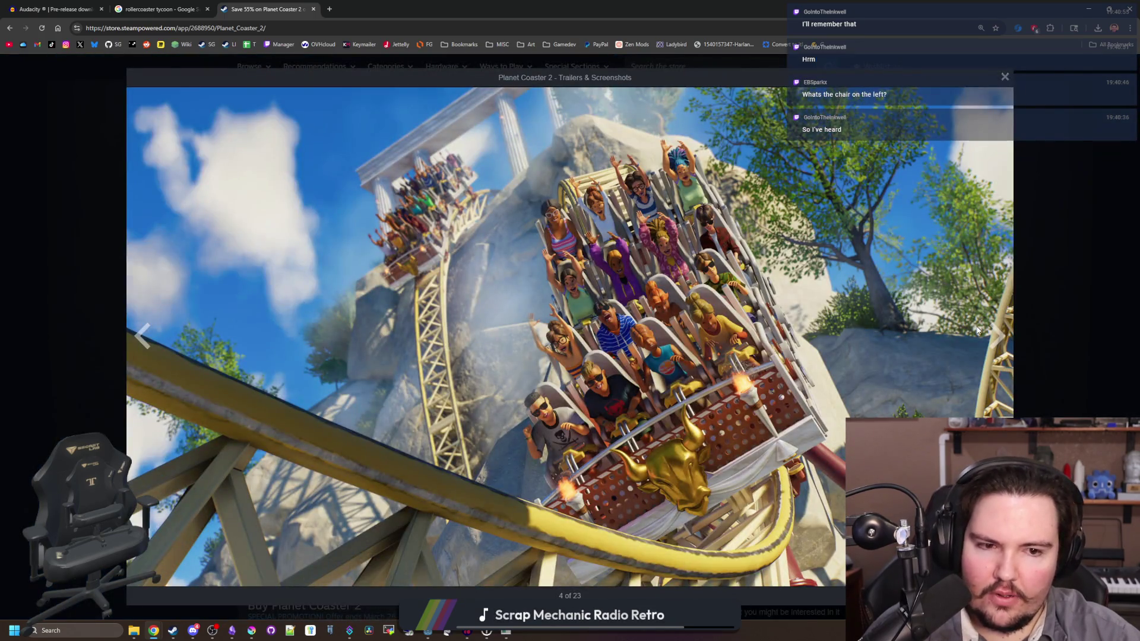
{"action": "left_click", "coordinate": [996, 336]}
{"action": "left_click", "coordinate": [997, 338]}
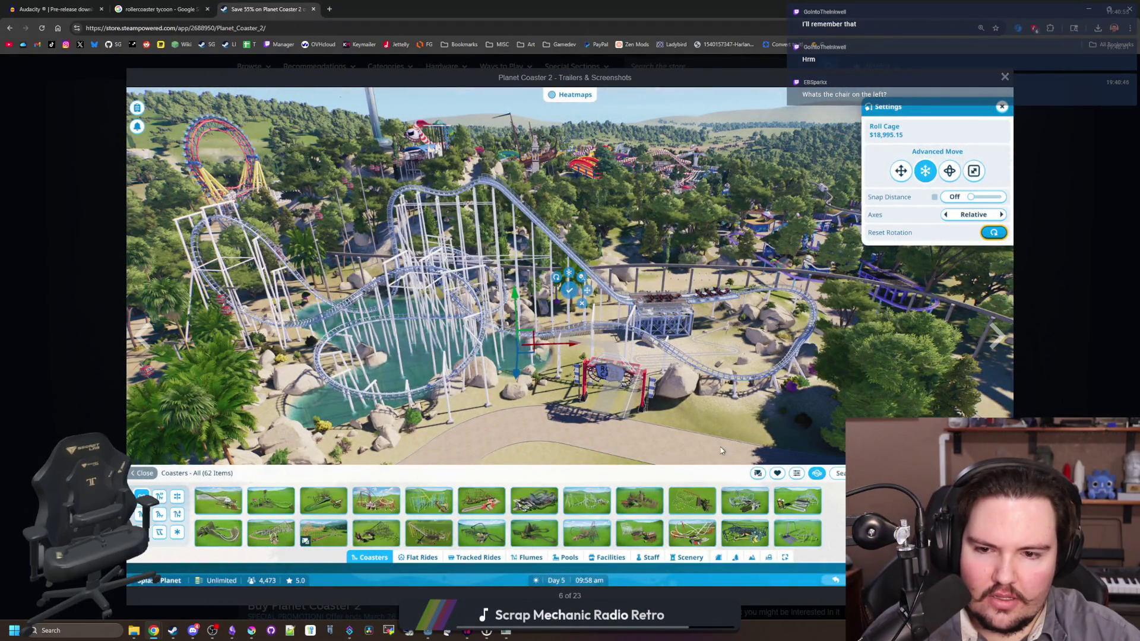
{"action": "left_click", "coordinate": [996, 346]}
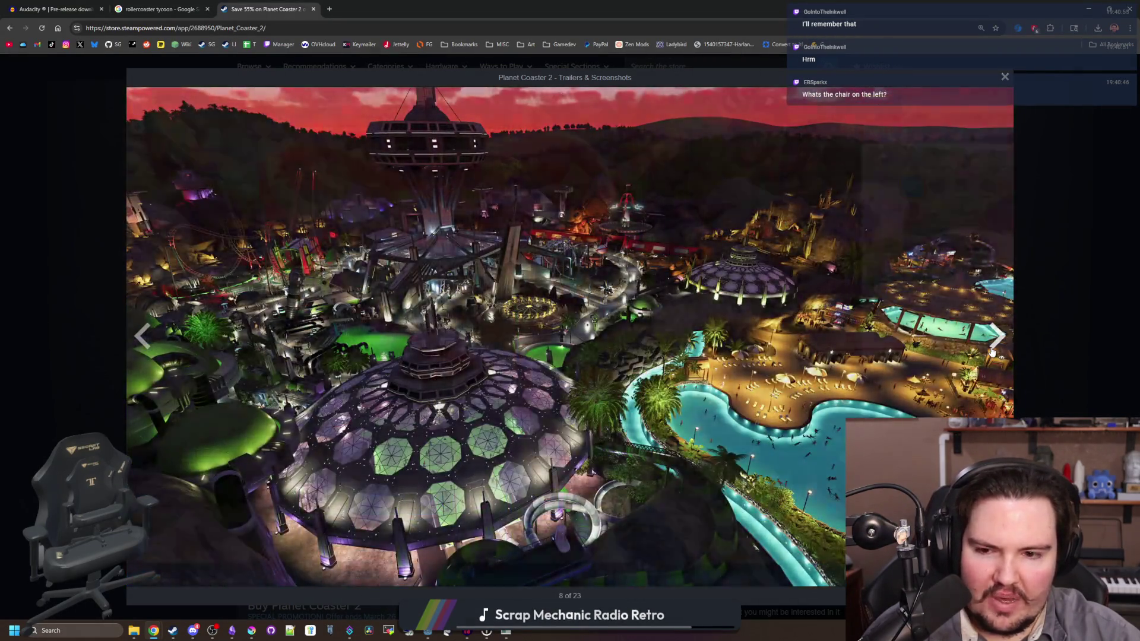
{"action": "left_click", "coordinate": [994, 349]}
{"action": "left_click", "coordinate": [992, 353]}
{"action": "left_click", "coordinate": [992, 353]}
{"action": "left_click", "coordinate": [992, 353]}
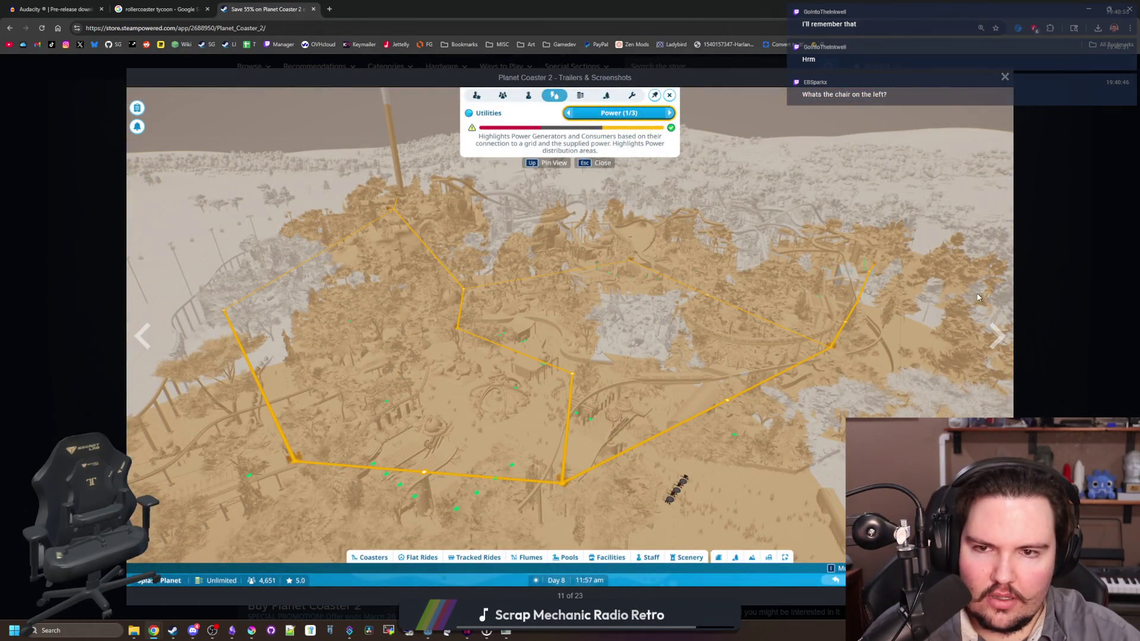
{"action": "left_click", "coordinate": [1021, 268]}
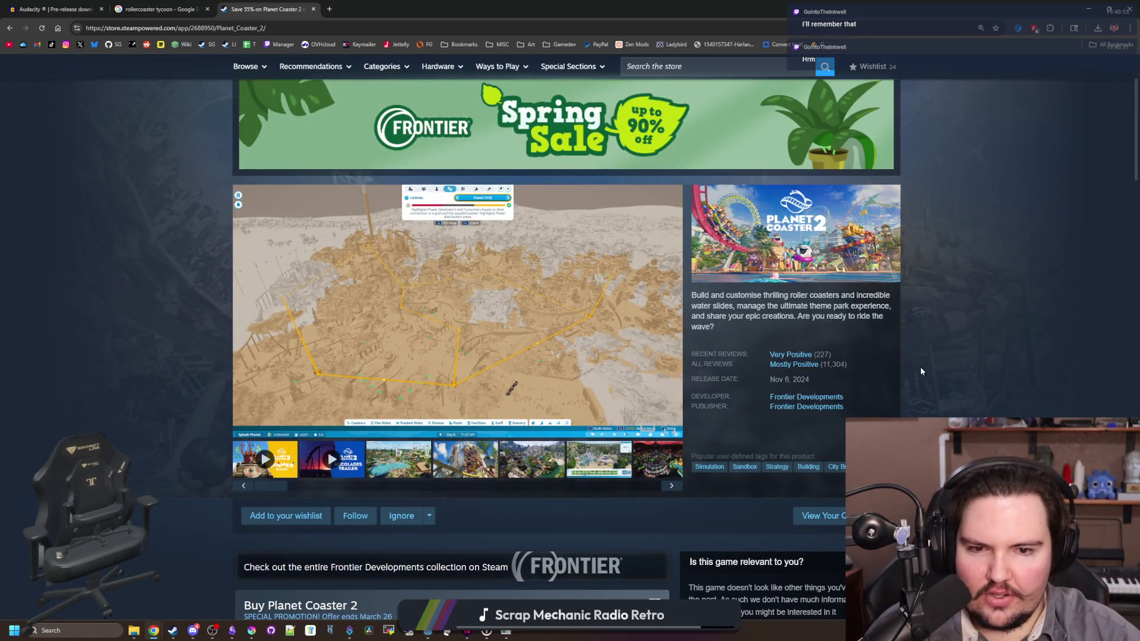
Step: Scroll down the Planet Coaster 2 page to the Frontier Developments developer link
{"action": "scroll", "coordinate": [629, 339], "scroll_direction": "down", "scroll_amount": 8}
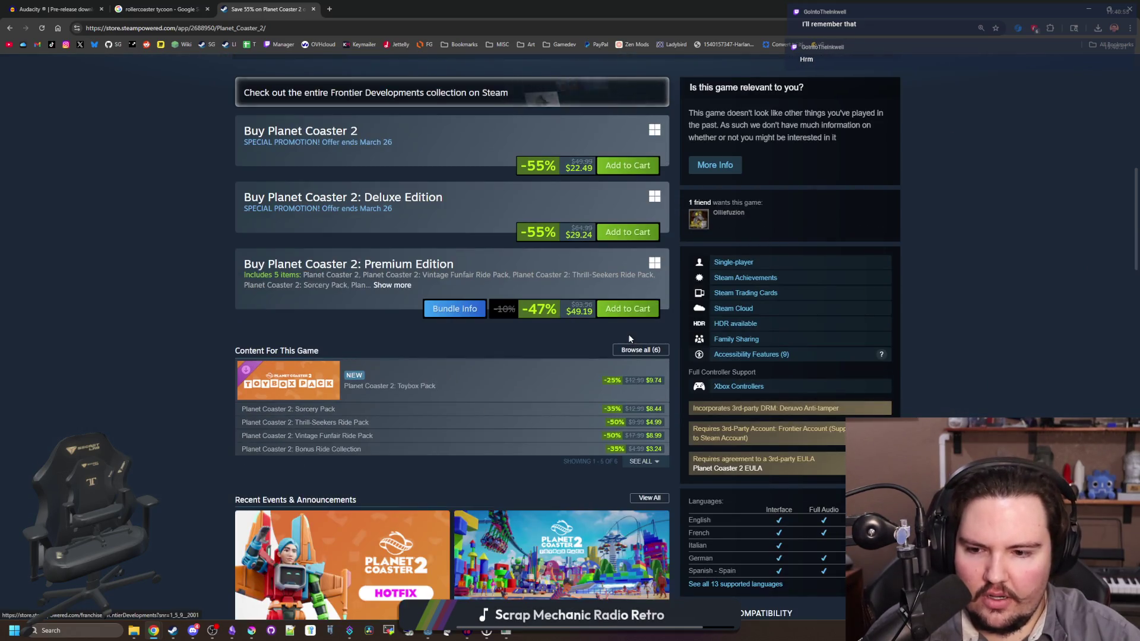
{"action": "scroll", "coordinate": [629, 339], "scroll_direction": "down", "scroll_amount": 4}
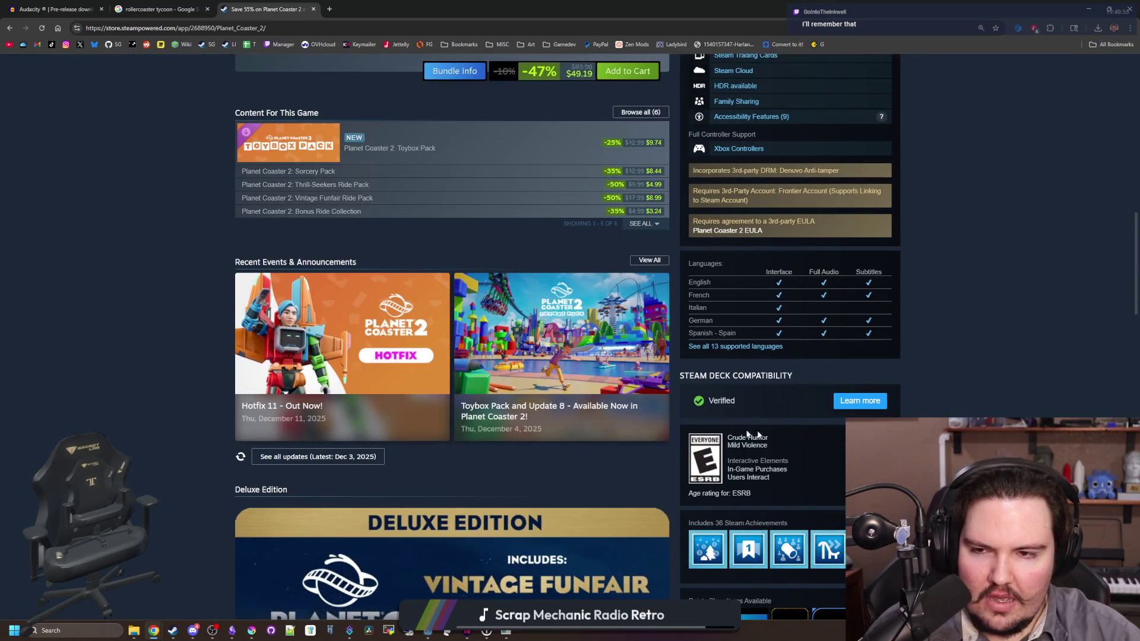
{"action": "scroll", "coordinate": [416, 333], "scroll_direction": "up", "scroll_amount": 3}
{"action": "mouse_move", "coordinate": [390, 329]}
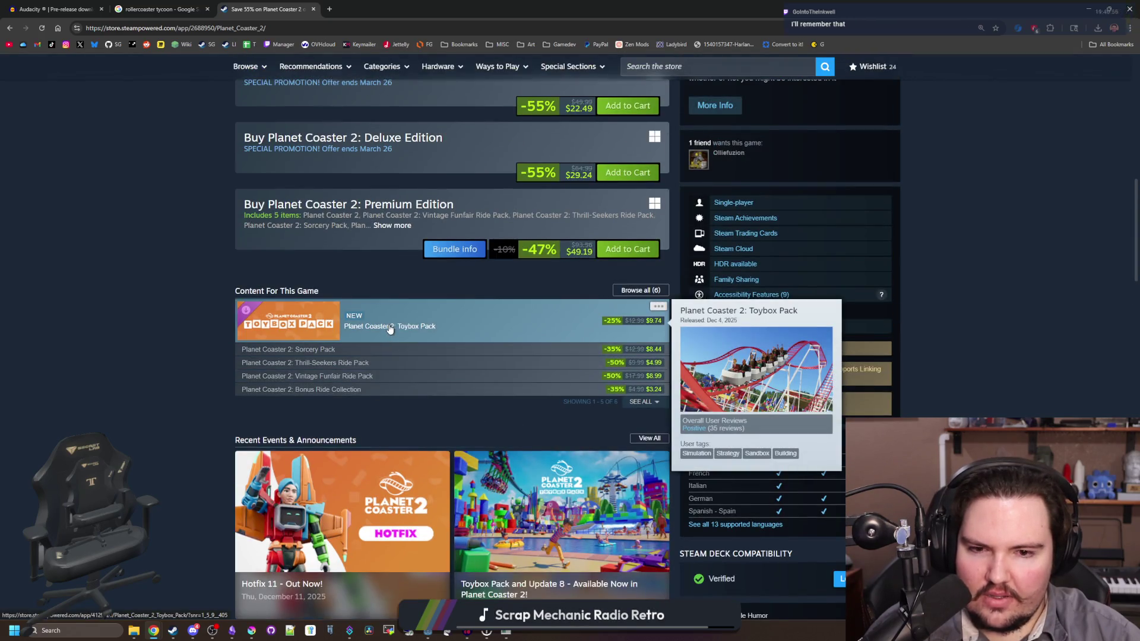
{"action": "mouse_move", "coordinate": [367, 390]}
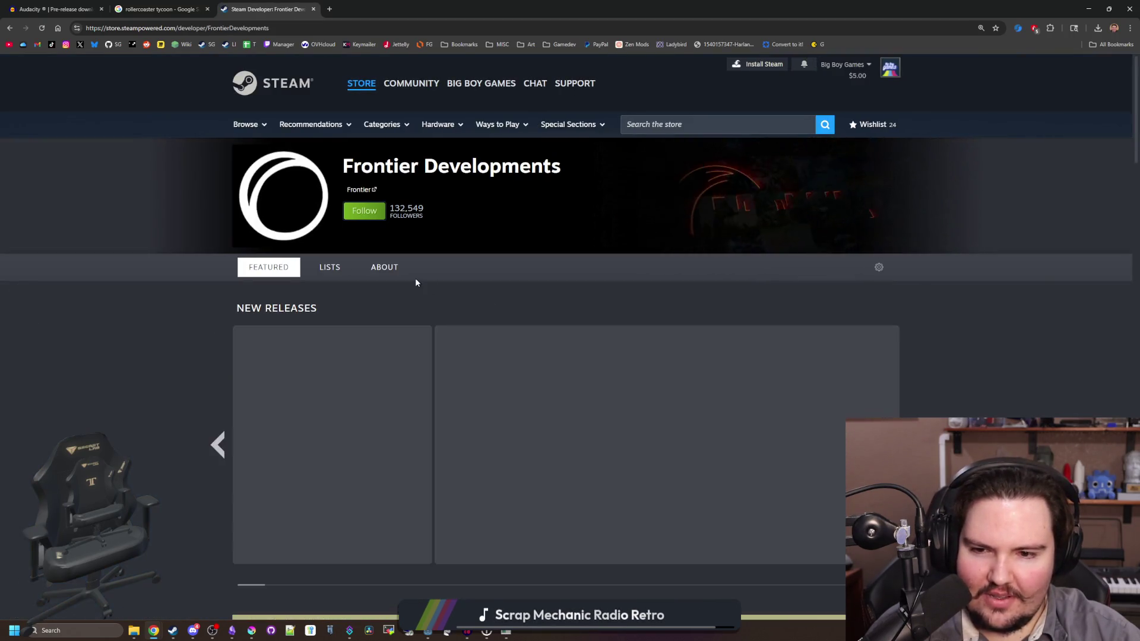
Step: Scroll down Frontier Developments' developer page through its 18 titles toward Planet Coaster 2
{"action": "scroll", "coordinate": [415, 278], "scroll_direction": "down", "scroll_amount": 3}
{"action": "scroll", "coordinate": [658, 365], "scroll_direction": "down", "scroll_amount": 5}
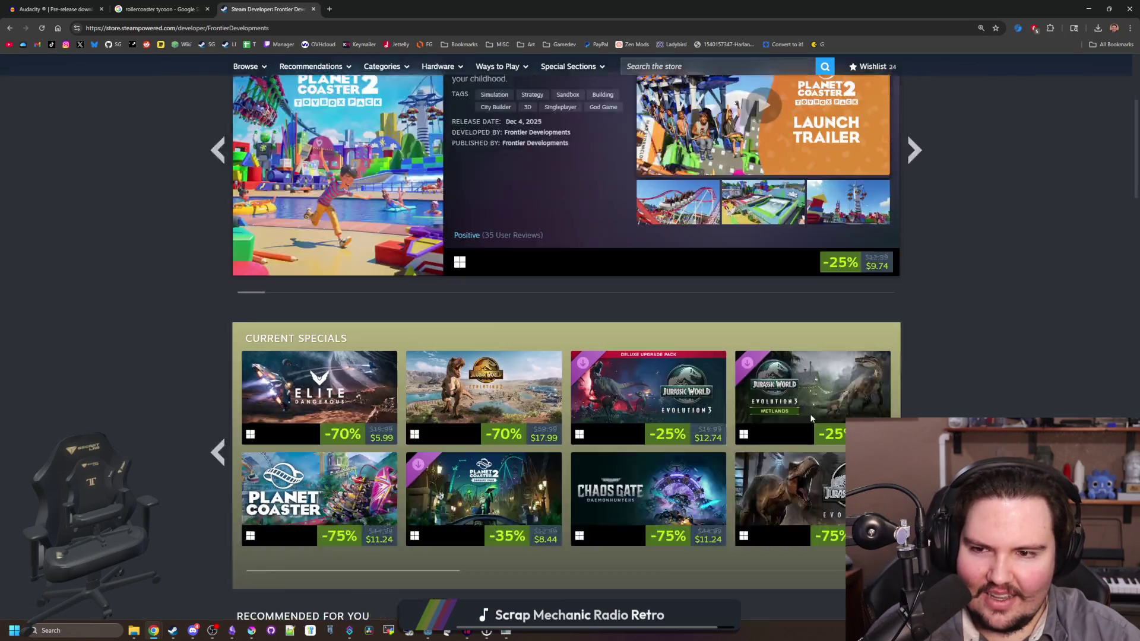
{"action": "scroll", "coordinate": [658, 364], "scroll_direction": "down", "scroll_amount": 2}
{"action": "scroll", "coordinate": [656, 364], "scroll_direction": "up", "scroll_amount": 7}
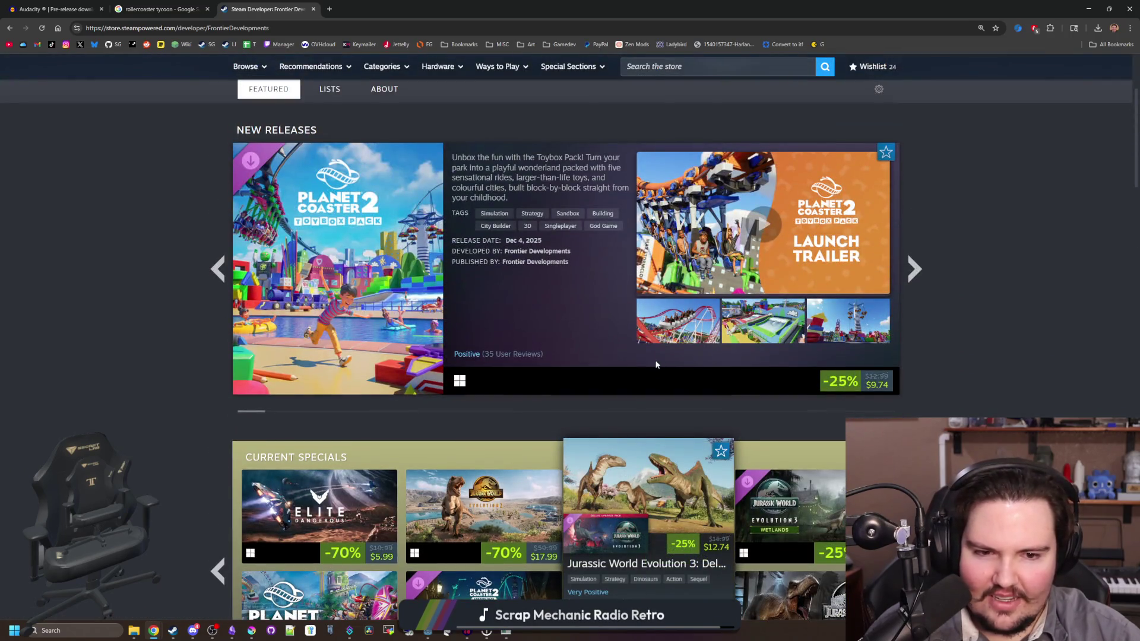
{"action": "mouse_move", "coordinate": [373, 325]}
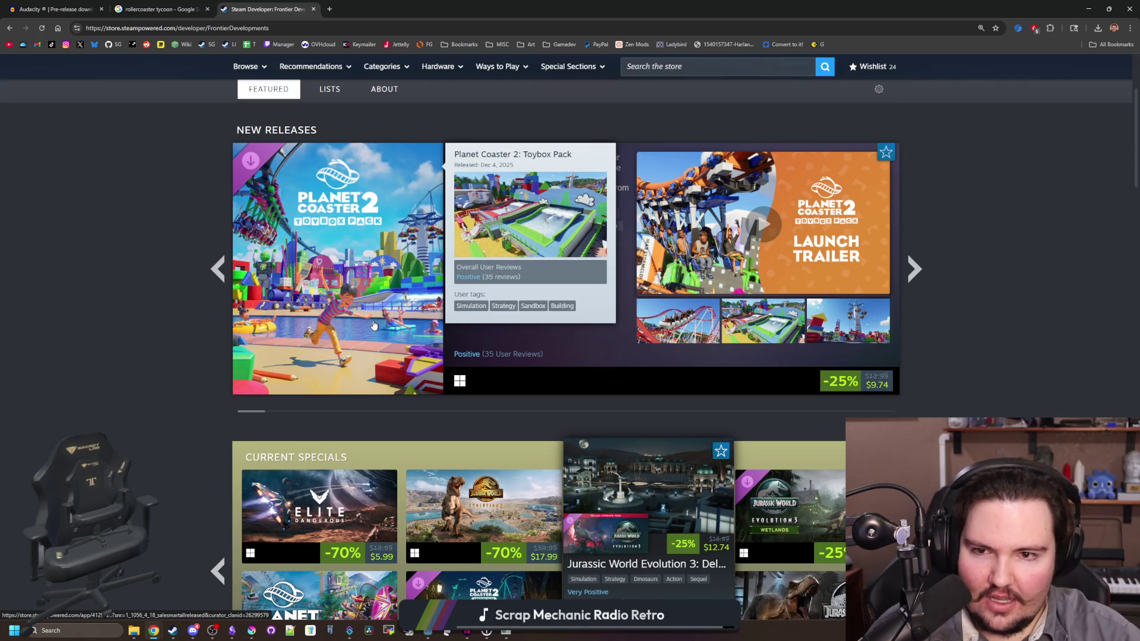
{"action": "scroll", "coordinate": [161, 316], "scroll_direction": "down", "scroll_amount": 12}
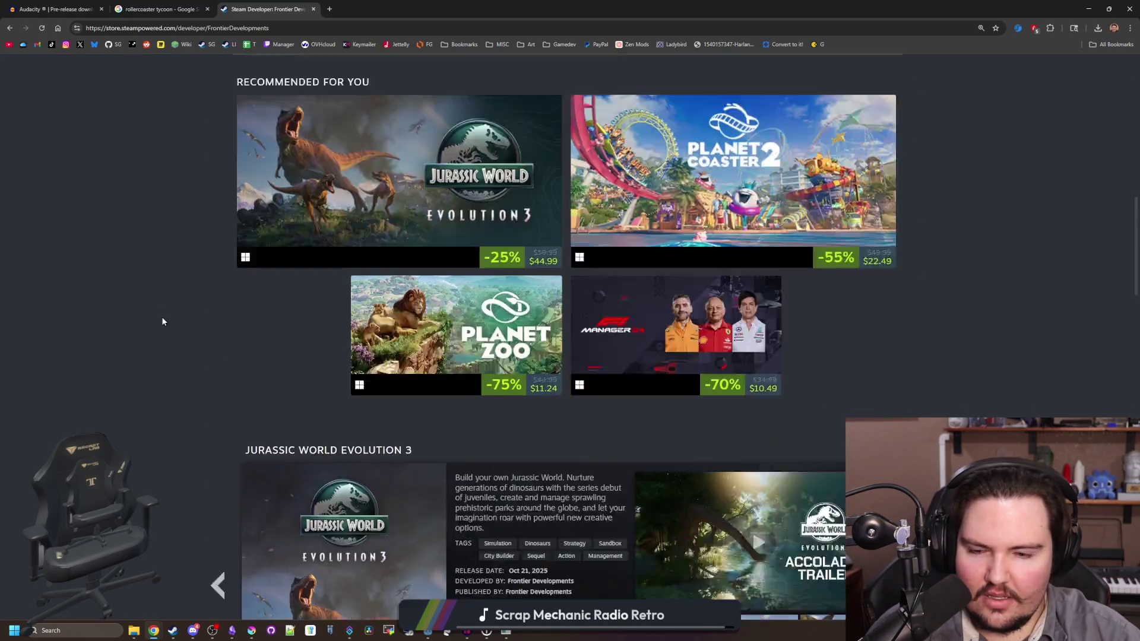
{"action": "scroll", "coordinate": [172, 310], "scroll_direction": "down", "scroll_amount": 5}
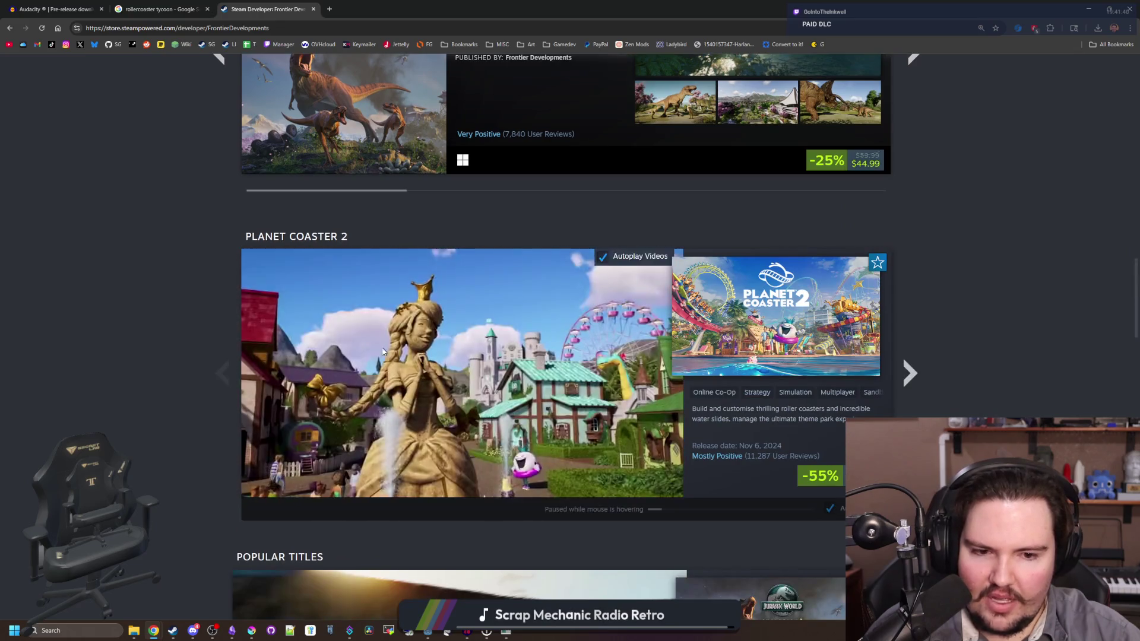
{"action": "scroll", "coordinate": [937, 385], "scroll_direction": "down", "scroll_amount": 3}
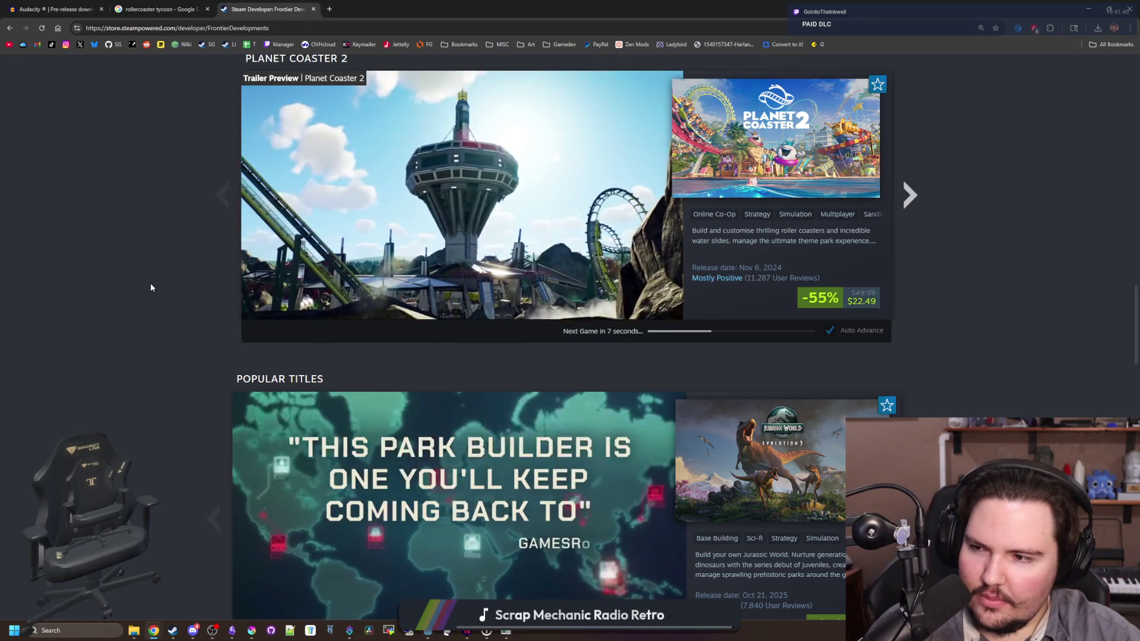
{"action": "scroll", "coordinate": [57, 296], "scroll_direction": "down", "scroll_amount": 3}
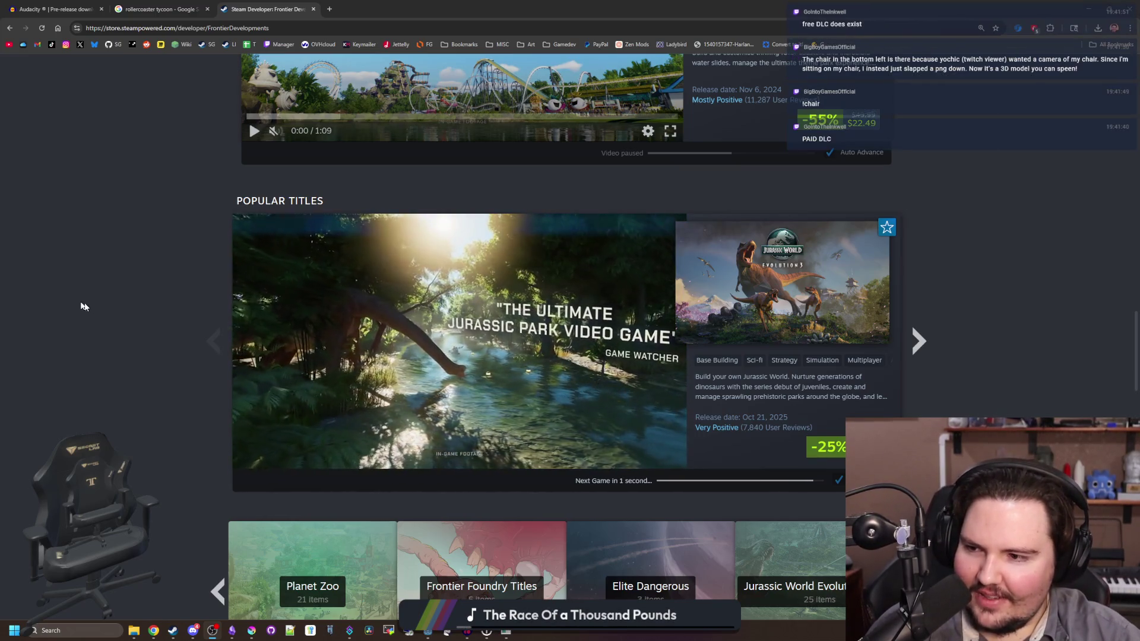
{"action": "scroll", "coordinate": [296, 265], "scroll_direction": "down", "scroll_amount": 6}
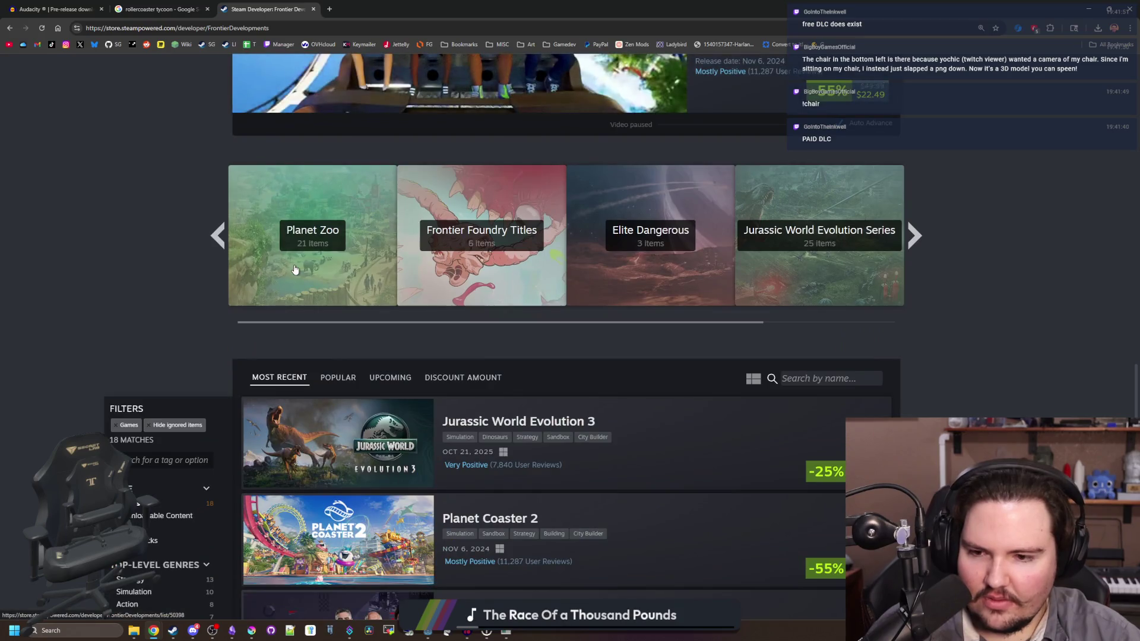
{"action": "scroll", "coordinate": [294, 269], "scroll_direction": "down", "scroll_amount": 4}
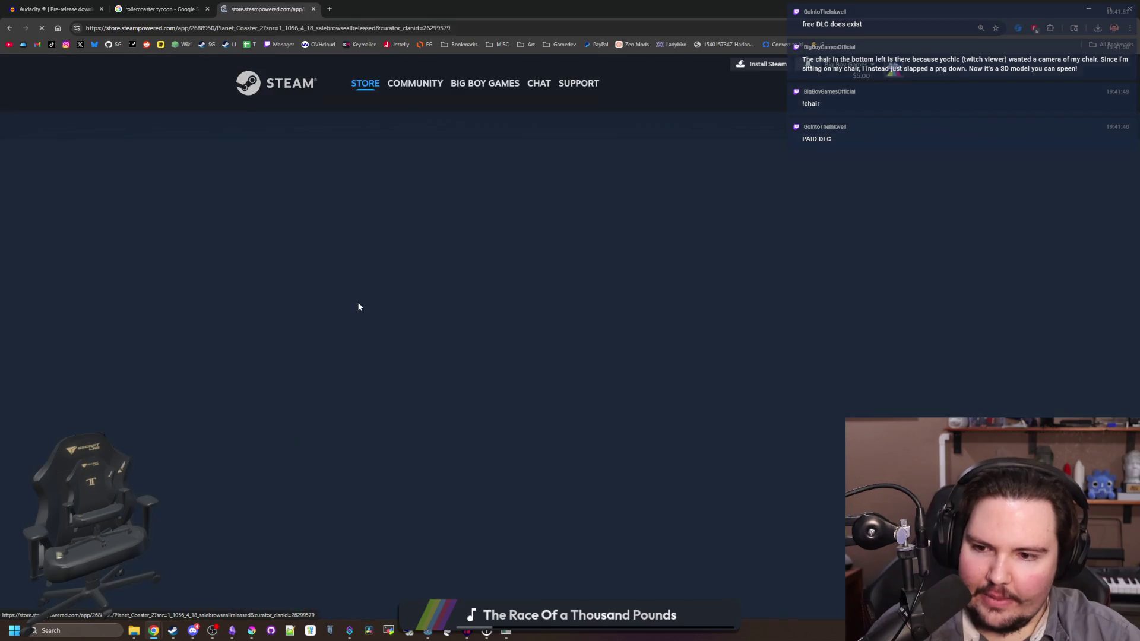
Step: List all of Planet Coaster 2's downloadable content, including the soundtrack
{"action": "scroll", "coordinate": [357, 303], "scroll_direction": "down", "scroll_amount": 10}
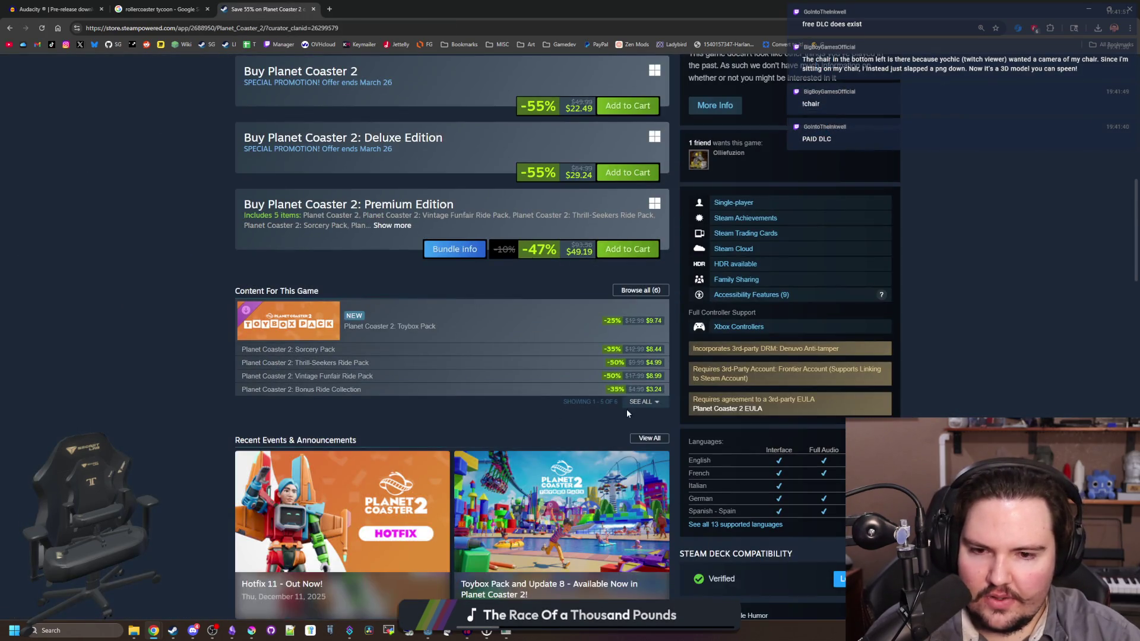
{"action": "left_click", "coordinate": [643, 402]}
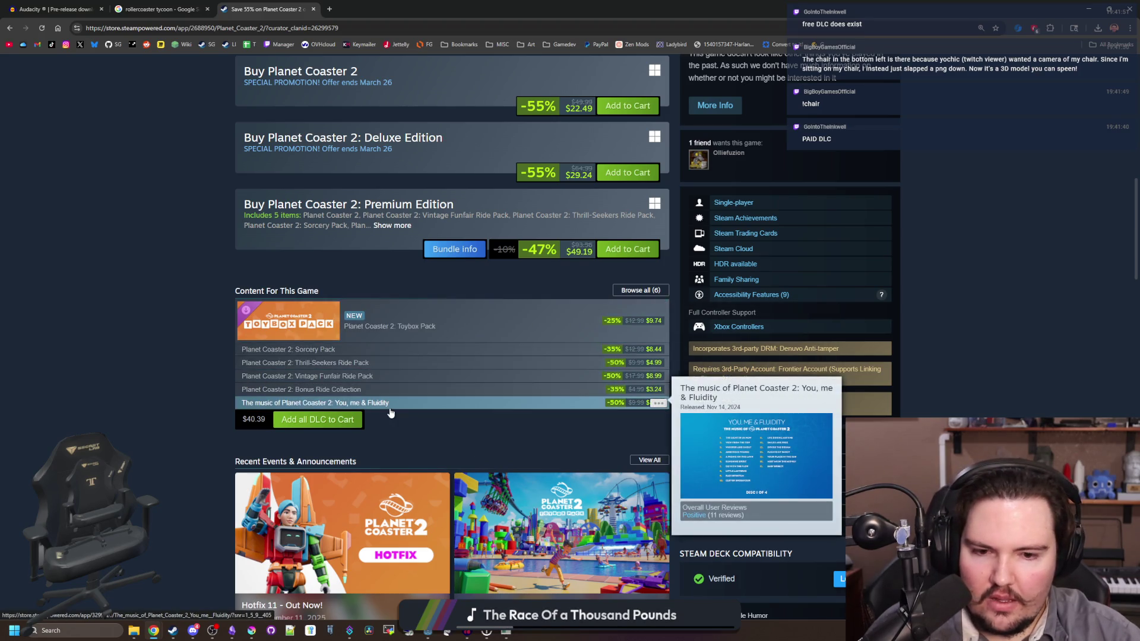
{"action": "scroll", "coordinate": [392, 410], "scroll_direction": "down", "scroll_amount": 3}
{"action": "scroll", "coordinate": [272, 489], "scroll_direction": "down", "scroll_amount": 5}
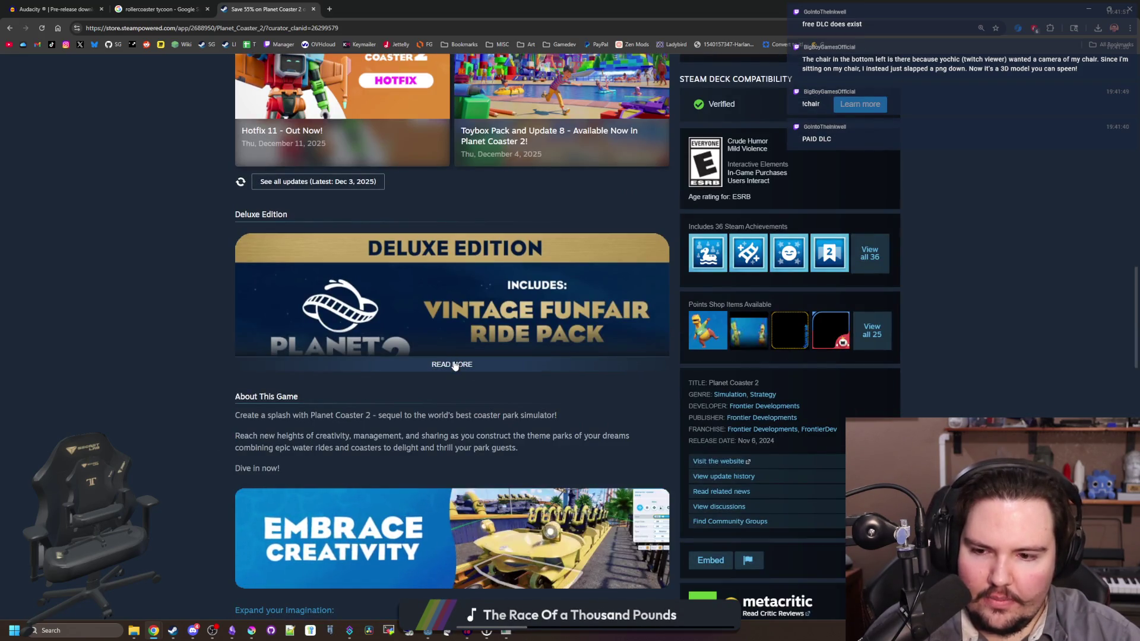
{"action": "scroll", "coordinate": [454, 365], "scroll_direction": "down", "scroll_amount": 15}
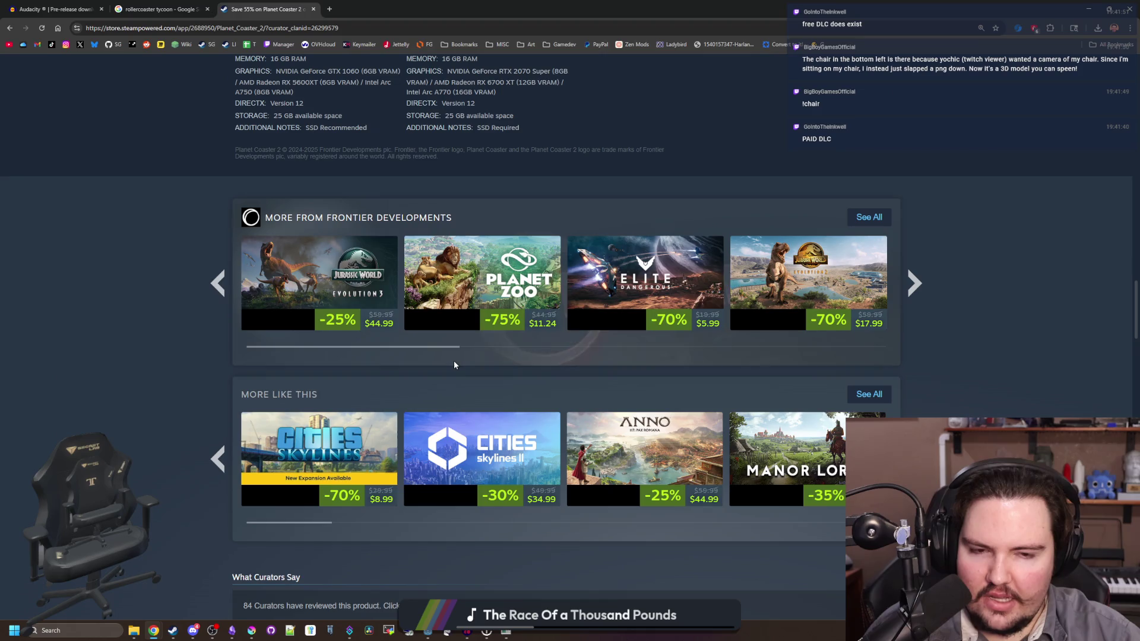
Step: Look over Planet Coaster 2's Mostly Positive reviews, then start a new search in the address bar
{"action": "scroll", "coordinate": [454, 365], "scroll_direction": "down", "scroll_amount": 6}
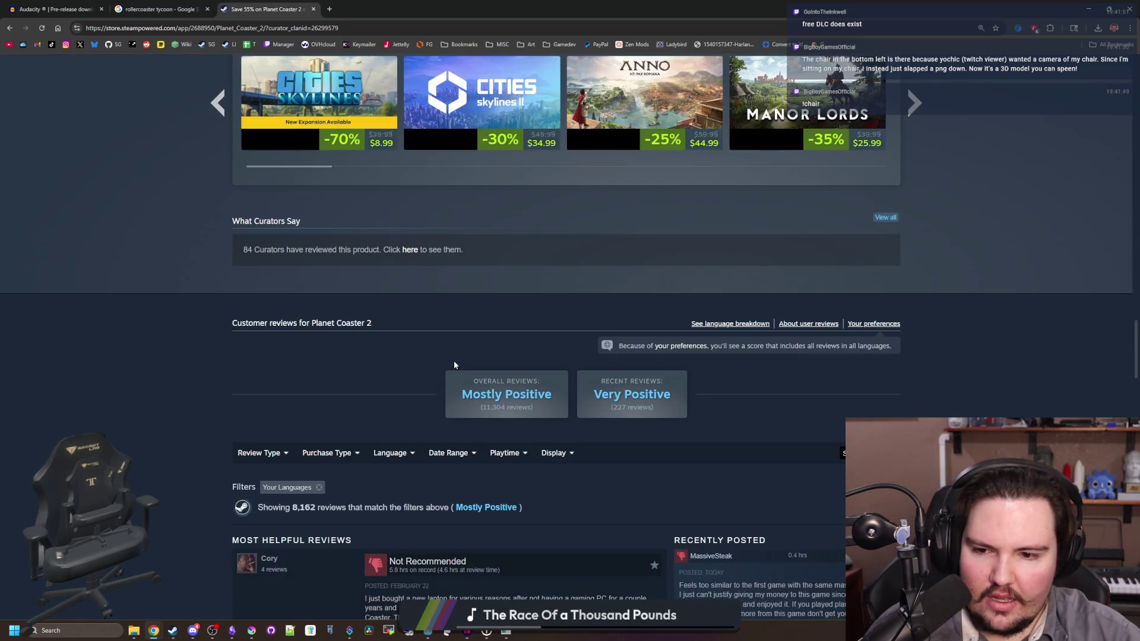
{"action": "scroll", "coordinate": [454, 365], "scroll_direction": "down", "scroll_amount": 5}
{"action": "scroll", "coordinate": [454, 361], "scroll_direction": "up", "scroll_amount": 20}
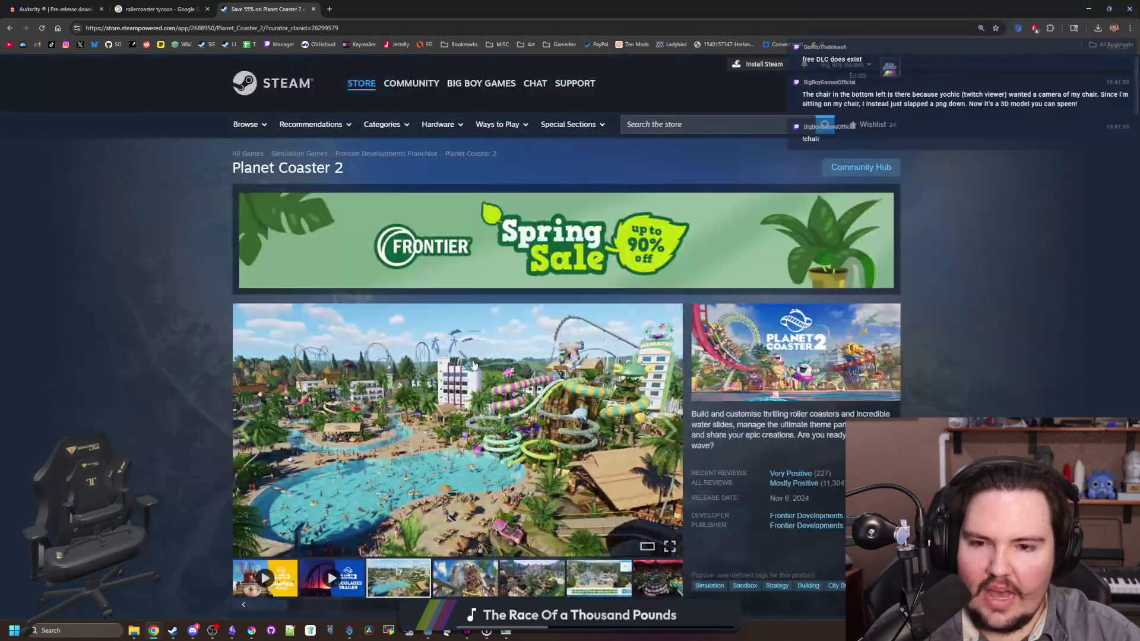
{"action": "scroll", "coordinate": [204, 341], "scroll_direction": "down", "scroll_amount": 4}
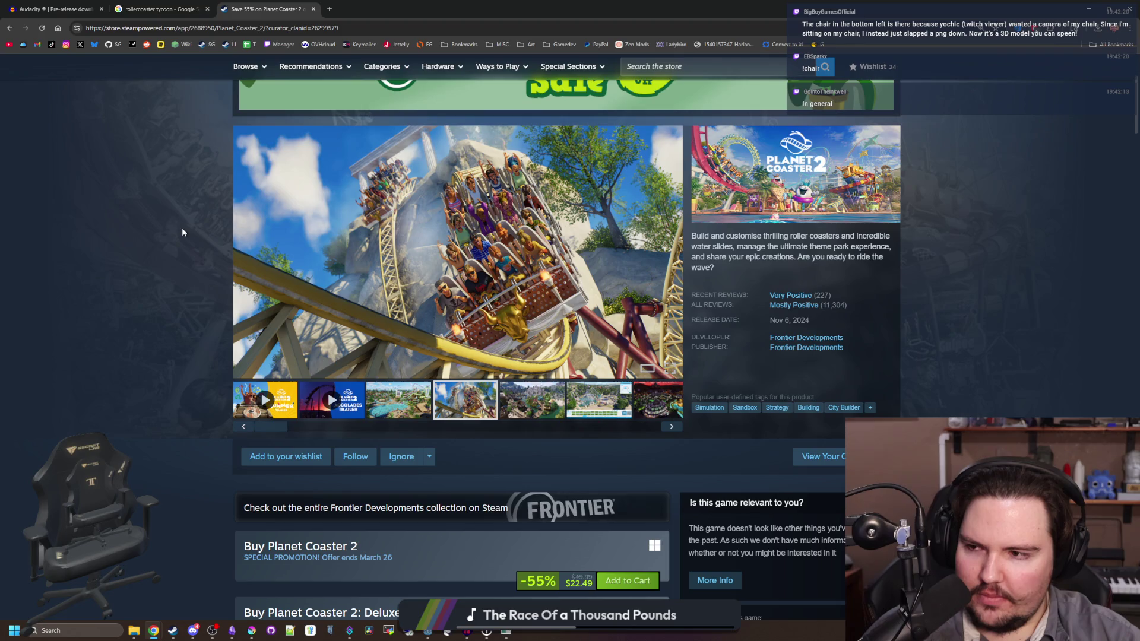
{"action": "scroll", "coordinate": [183, 232], "scroll_direction": "down", "scroll_amount": 4}
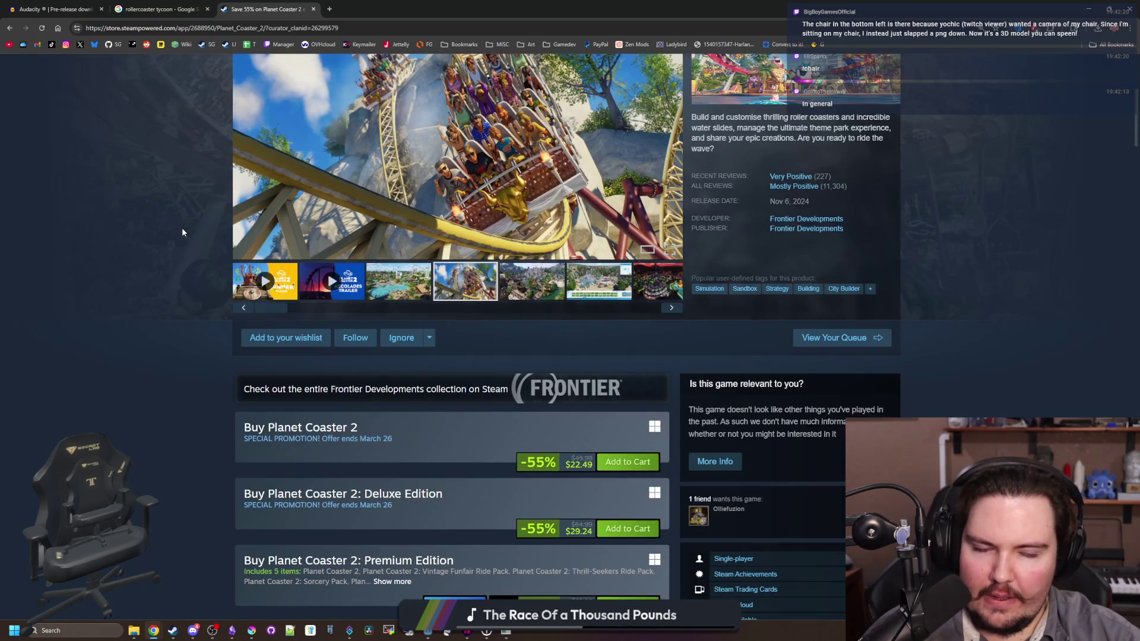
{"action": "scroll", "coordinate": [183, 232], "scroll_direction": "up", "scroll_amount": 4}
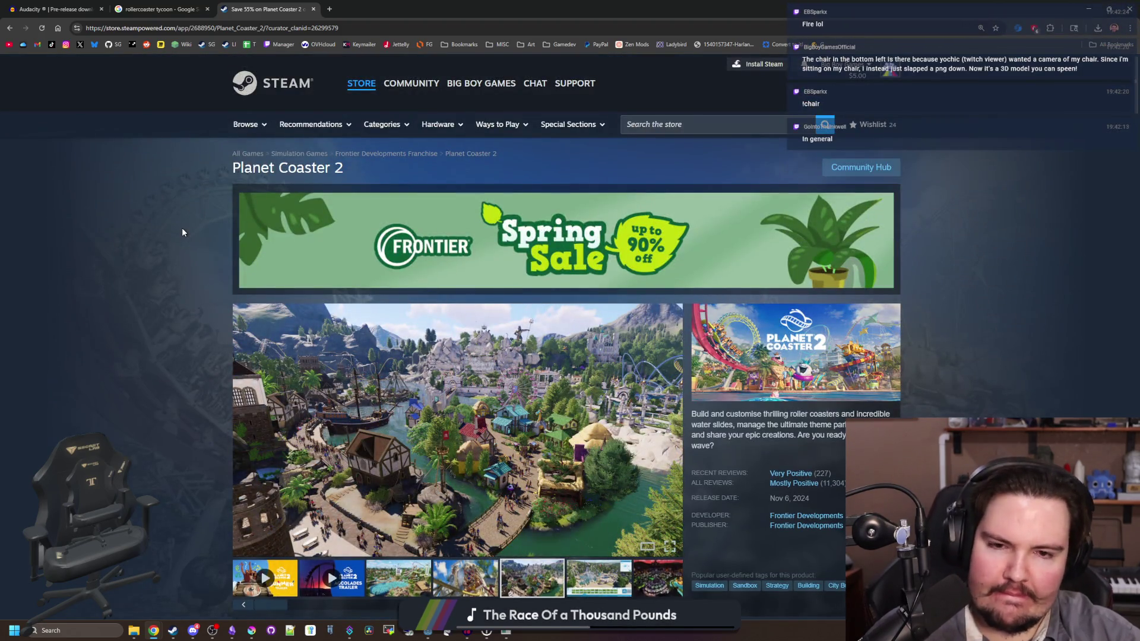
{"action": "scroll", "coordinate": [183, 232], "scroll_direction": "down", "scroll_amount": 3}
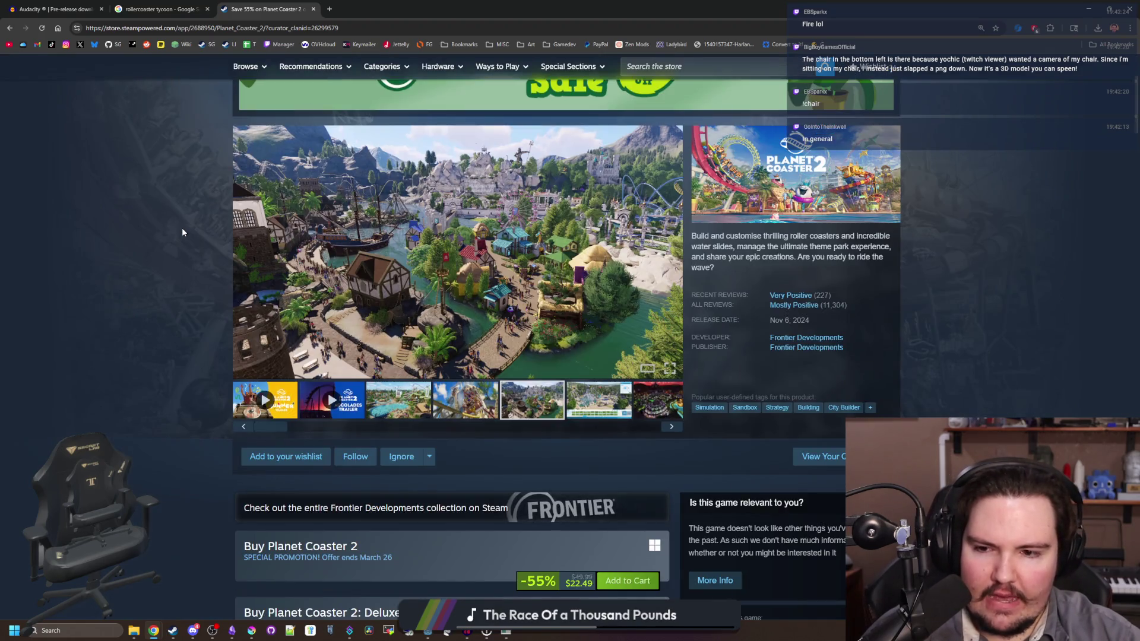
{"action": "scroll", "coordinate": [181, 234], "scroll_direction": "up", "scroll_amount": 3}
{"action": "left_click", "coordinate": [273, 29]}
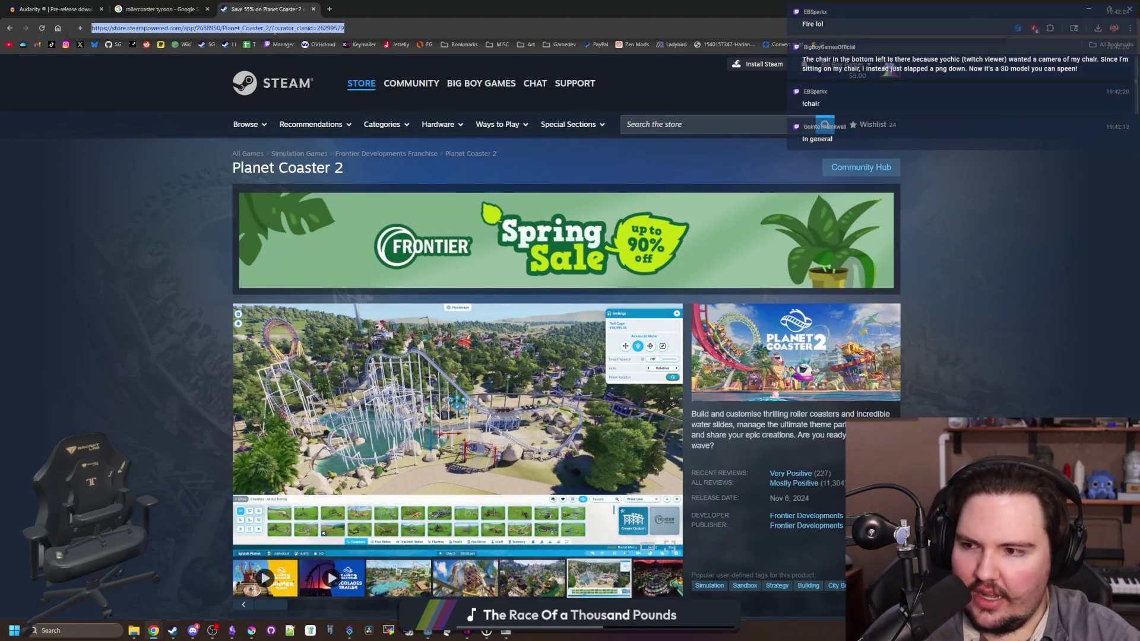
Step: Search Google for 'factorio' and open the Space Age DLC from Factorio's $35.00 Steam page
{"action": "type", "text": "facto"}
{"action": "type", "text": "rio"}
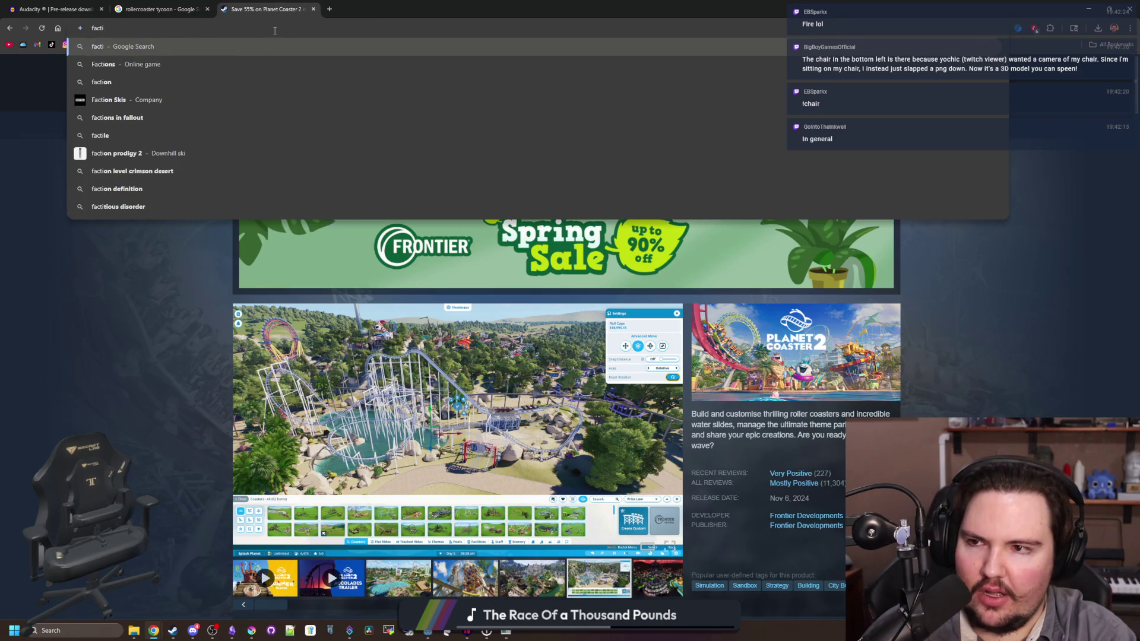
{"action": "key", "text": "Return"}
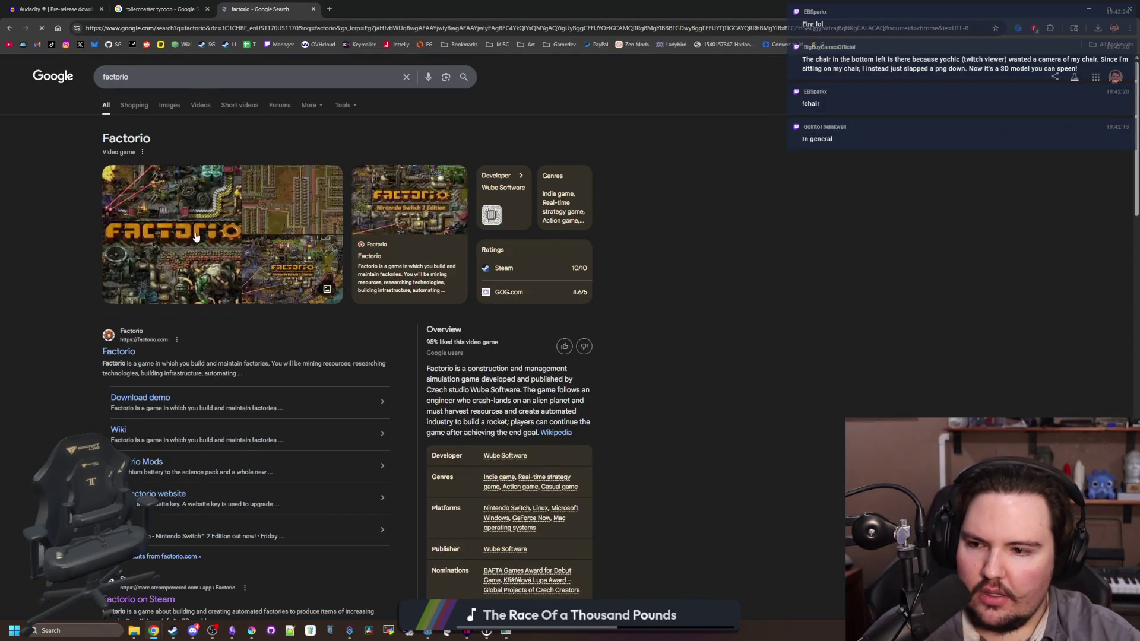
{"action": "scroll", "coordinate": [169, 422], "scroll_direction": "down", "scroll_amount": 3}
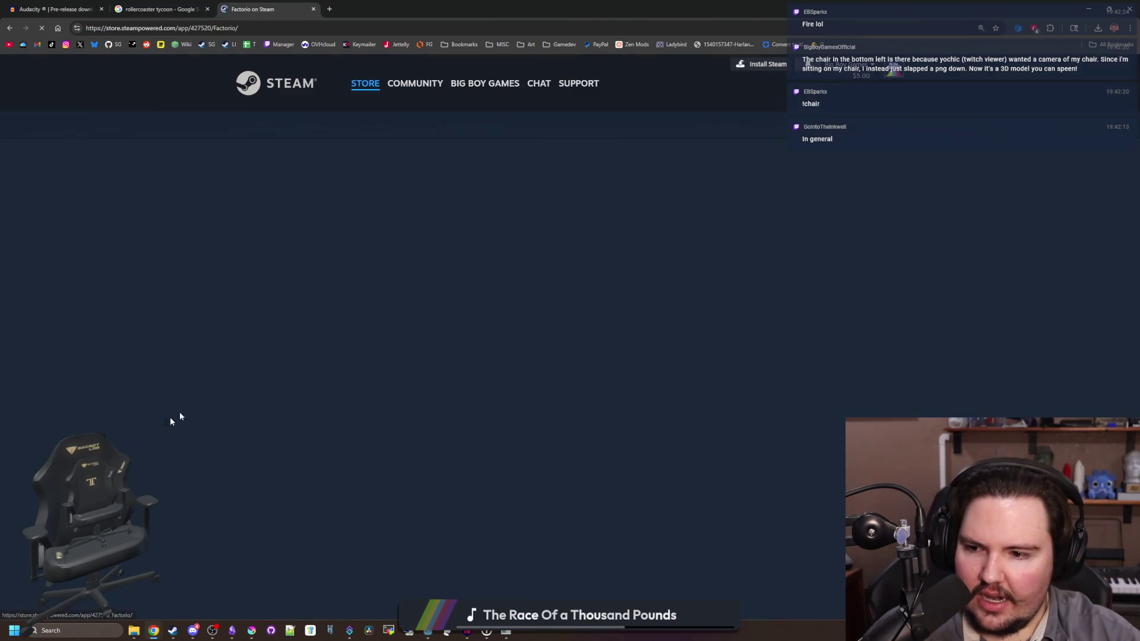
{"action": "scroll", "coordinate": [447, 341], "scroll_direction": "down", "scroll_amount": 5}
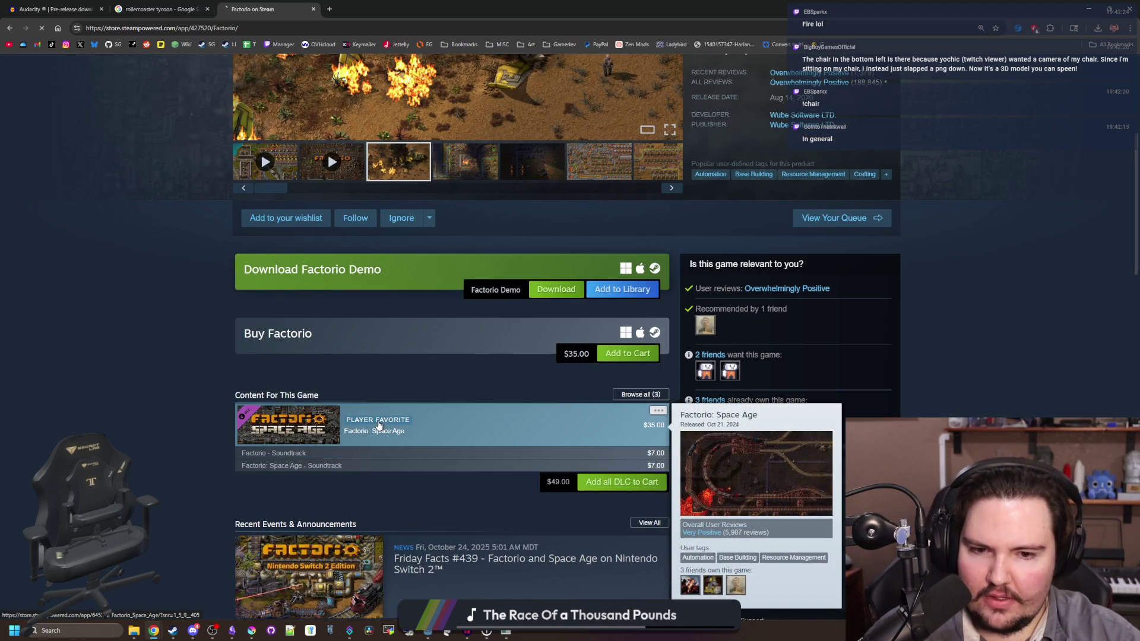
{"action": "left_click", "coordinate": [379, 425]}
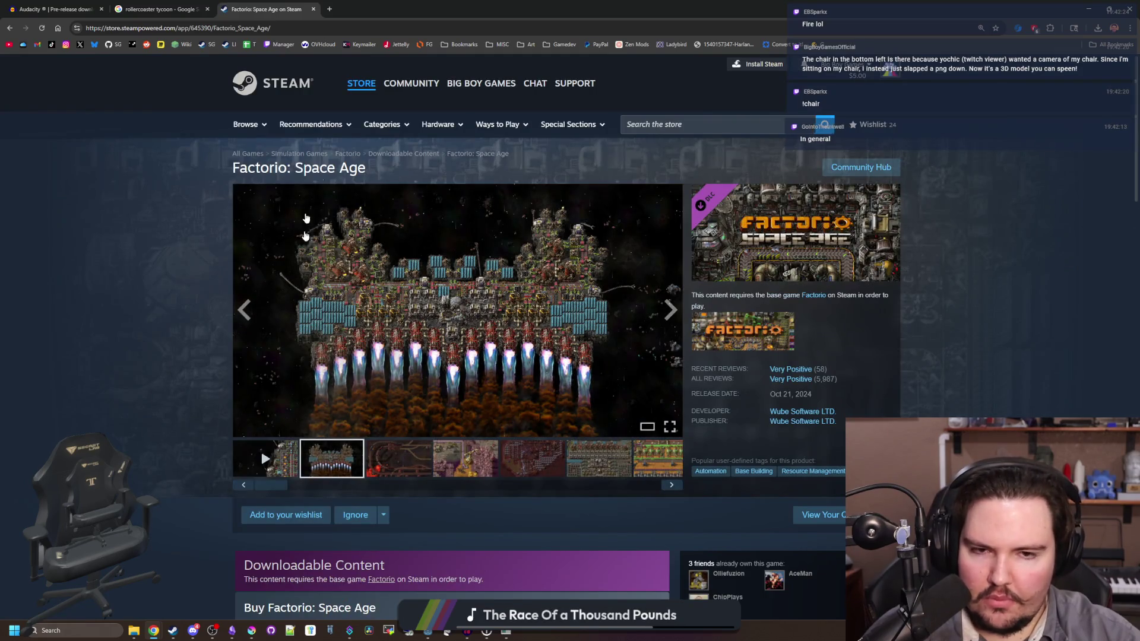
Step: Browse the Factorio: Space Age page and view its fourth screenshot full-size
{"action": "scroll", "coordinate": [551, 248], "scroll_direction": "down", "scroll_amount": 15}
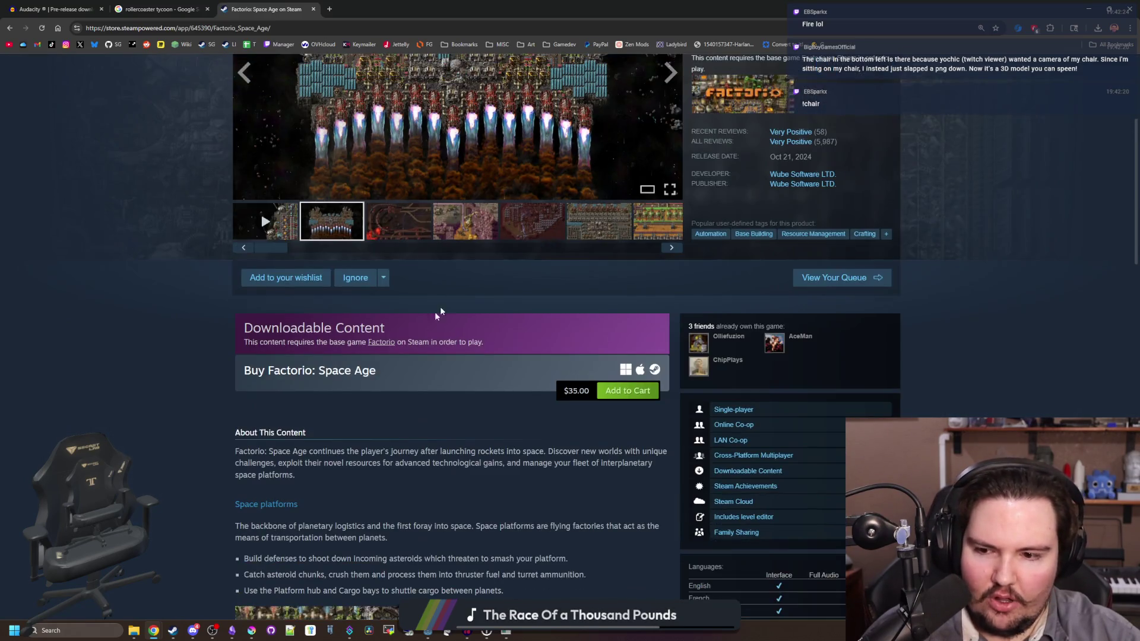
{"action": "scroll", "coordinate": [449, 298], "scroll_direction": "up", "scroll_amount": 20}
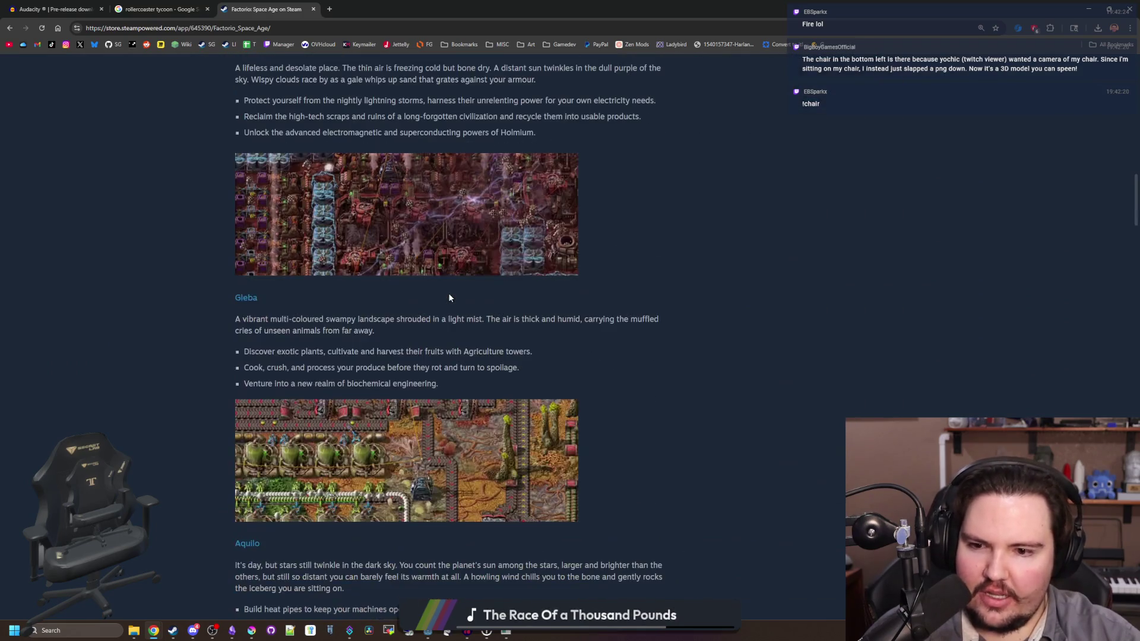
{"action": "scroll", "coordinate": [449, 297], "scroll_direction": "down", "scroll_amount": 7}
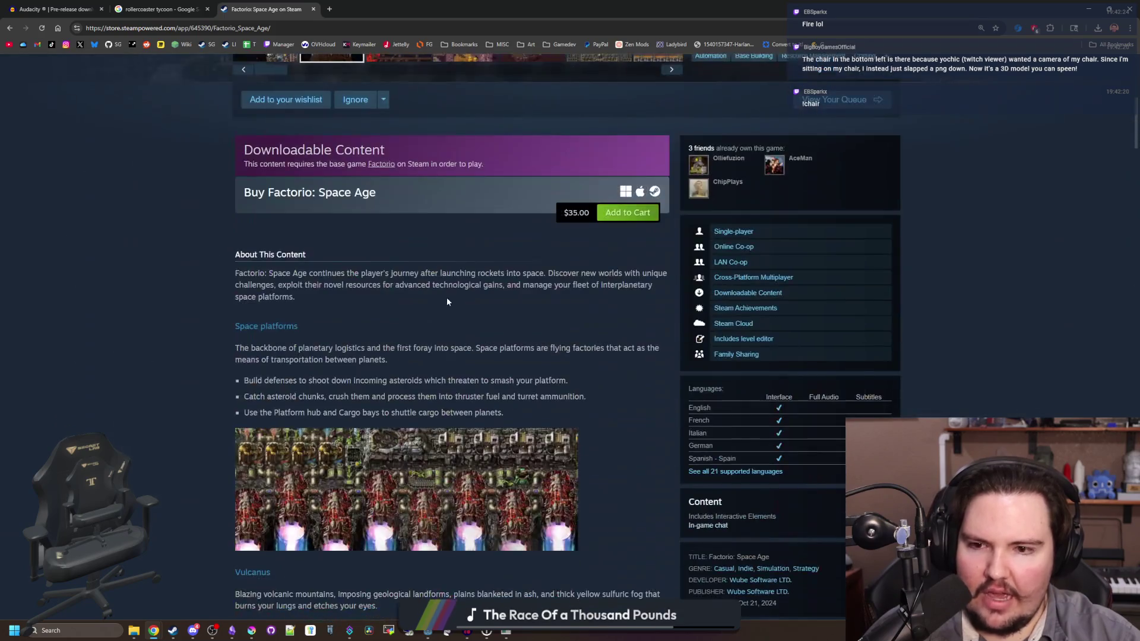
{"action": "scroll", "coordinate": [599, 288], "scroll_direction": "up", "scroll_amount": 2}
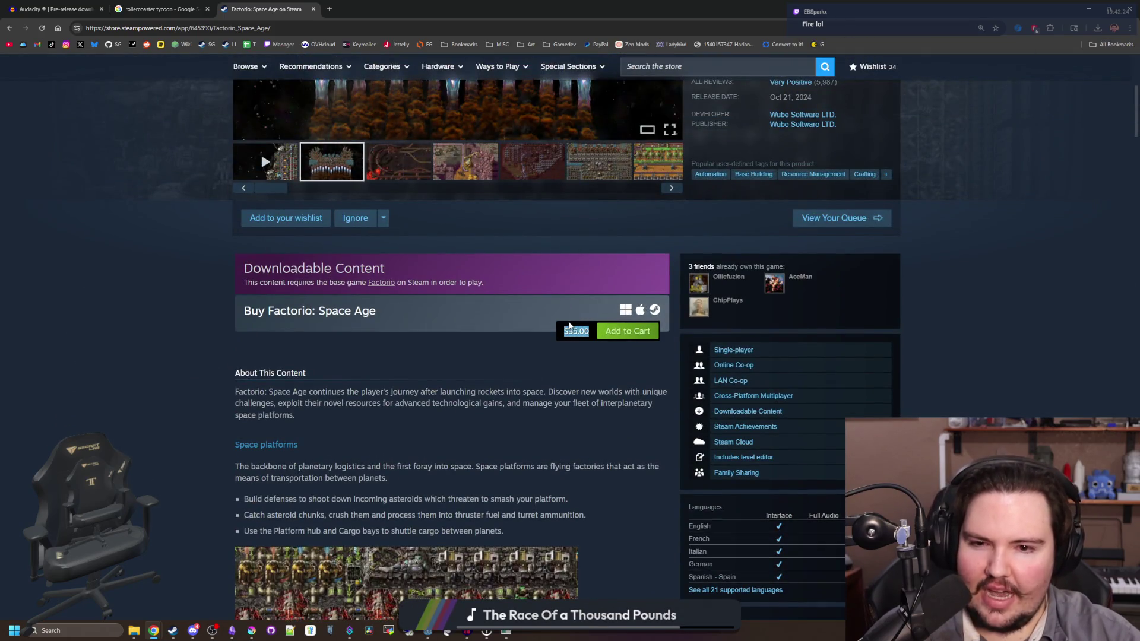
{"action": "scroll", "coordinate": [538, 407], "scroll_direction": "up", "scroll_amount": 5}
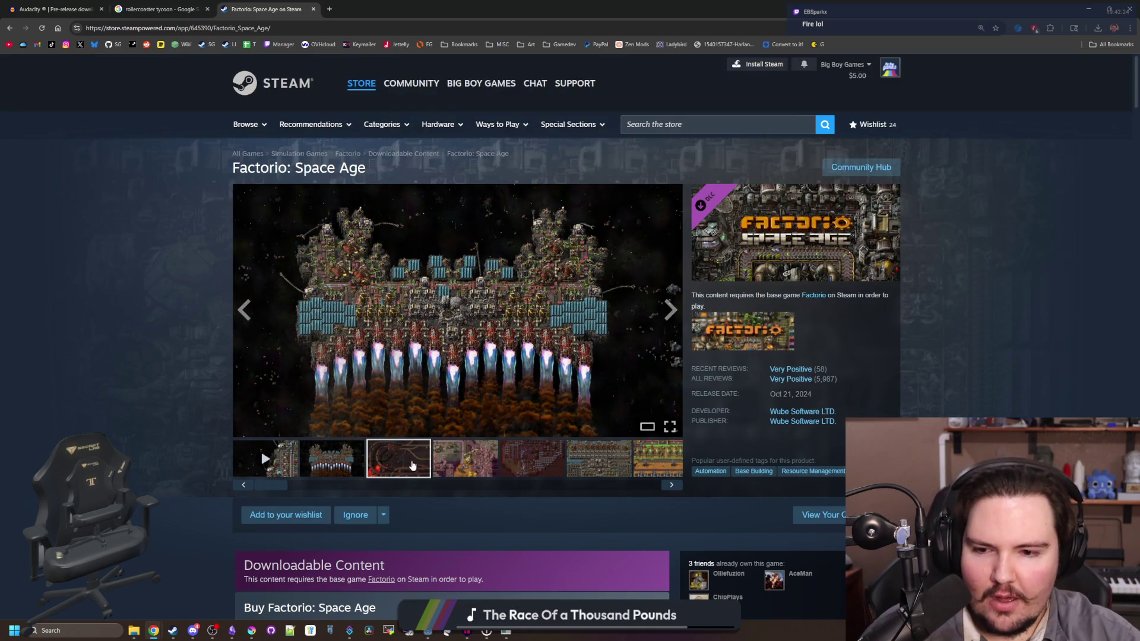
{"action": "left_click", "coordinate": [457, 455]}
{"action": "left_click", "coordinate": [624, 347]}
Step: Step through the following Space Age screenshots, then close the viewer
{"action": "left_click", "coordinate": [987, 343]}
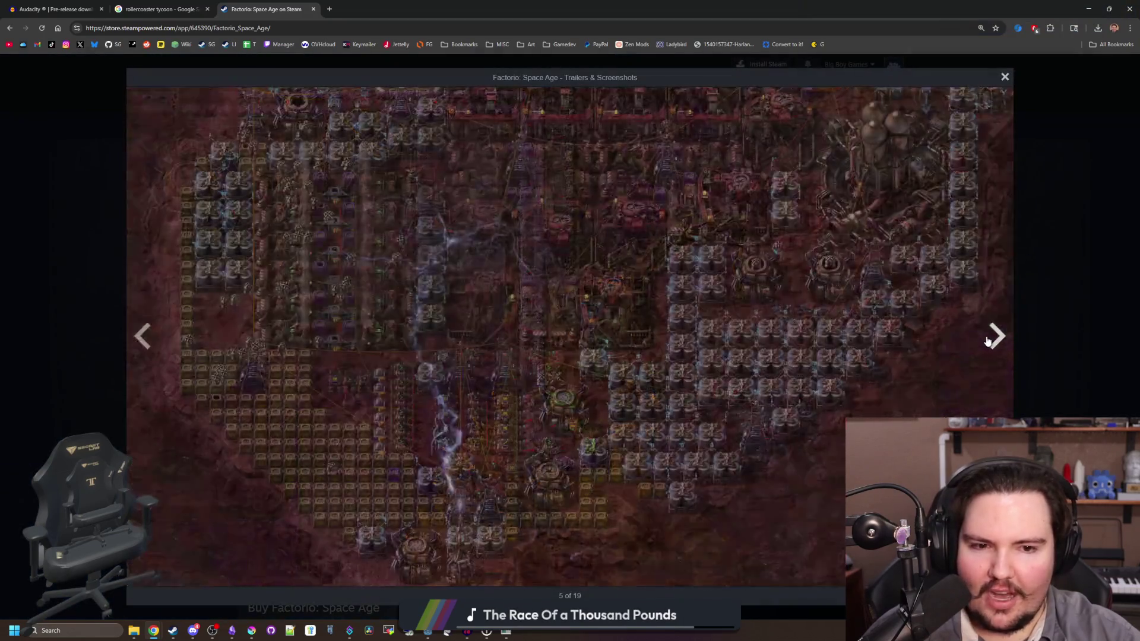
{"action": "left_click", "coordinate": [986, 343]}
{"action": "left_click", "coordinate": [987, 342]}
{"action": "left_click", "coordinate": [988, 341]}
{"action": "left_click", "coordinate": [988, 341]}
{"action": "left_click", "coordinate": [987, 341]}
{"action": "left_click", "coordinate": [988, 341]}
{"action": "left_click", "coordinate": [987, 341]}
{"action": "left_click", "coordinate": [988, 341]}
{"action": "left_click", "coordinate": [988, 340]}
{"action": "left_click", "coordinate": [988, 342]}
{"action": "left_click", "coordinate": [988, 341]}
{"action": "left_click", "coordinate": [1050, 315]}
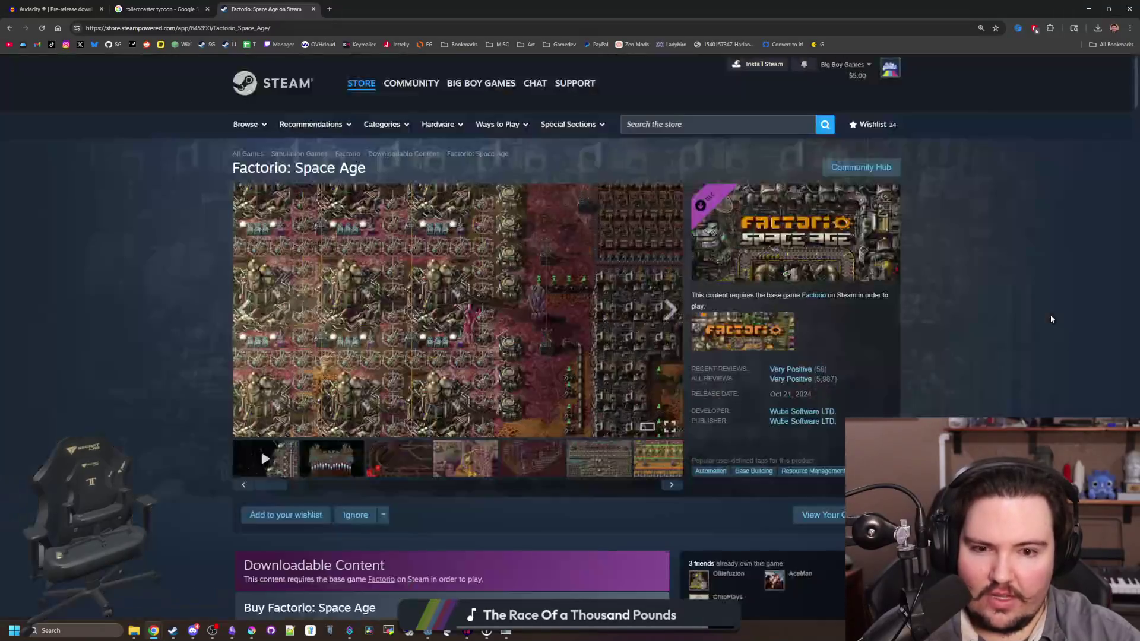
Step: Scroll the Very Positive Space Age page, then go back to the base Factorio store page
{"action": "scroll", "coordinate": [600, 352], "scroll_direction": "down", "scroll_amount": 15}
{"action": "scroll", "coordinate": [600, 353], "scroll_direction": "down", "scroll_amount": 20}
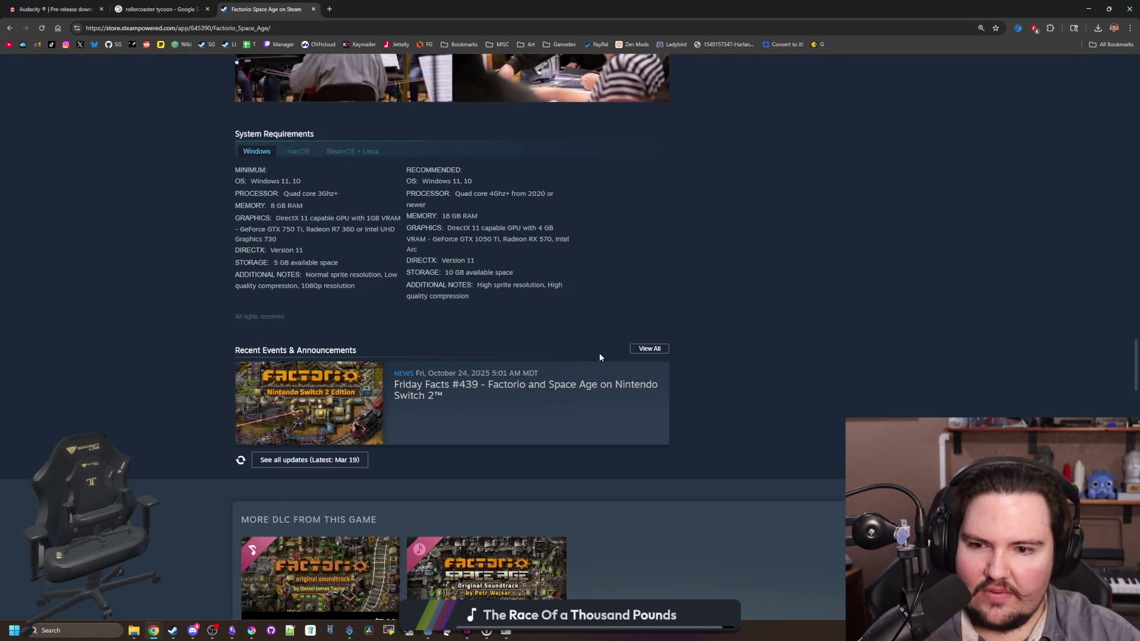
{"action": "scroll", "coordinate": [508, 340], "scroll_direction": "down", "scroll_amount": 11}
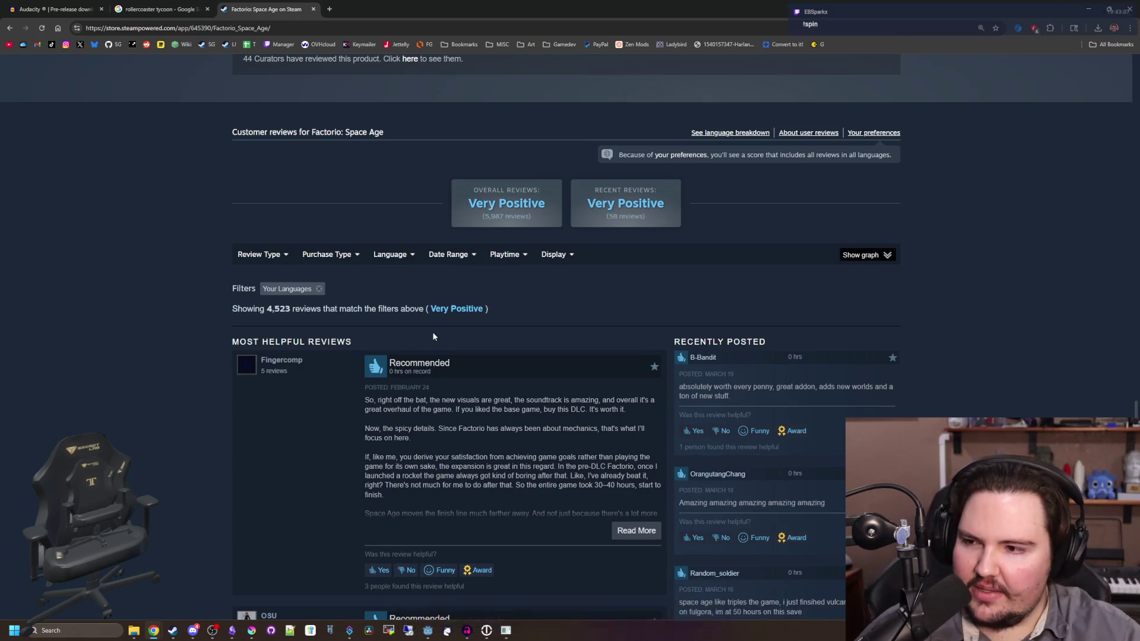
{"action": "scroll", "coordinate": [434, 336], "scroll_direction": "down", "scroll_amount": 5}
{"action": "key", "text": "Home"}
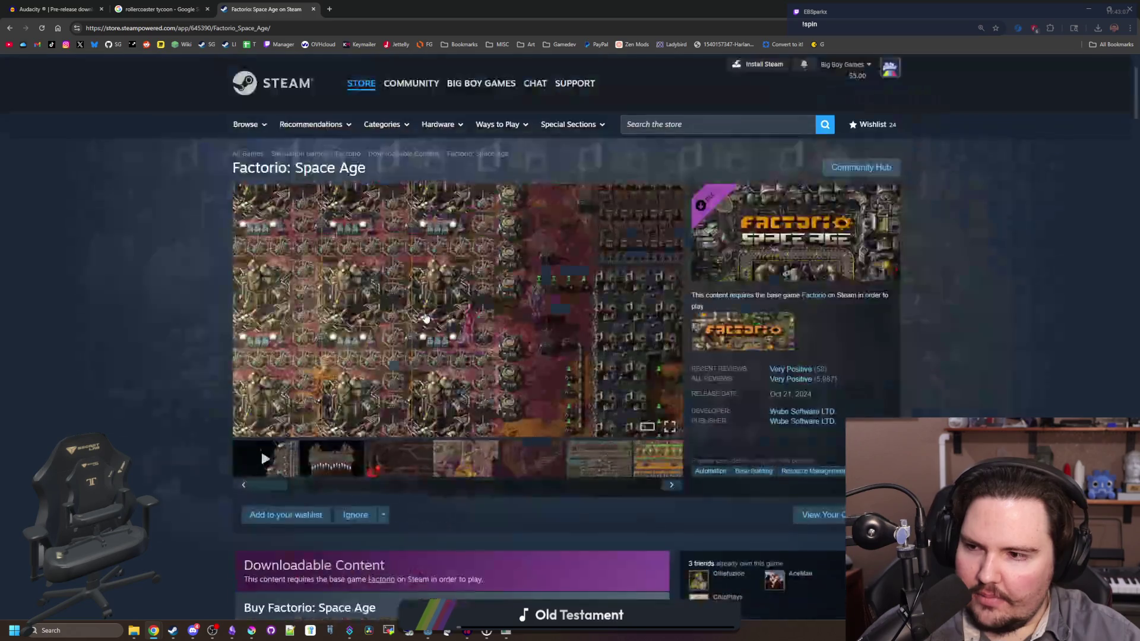
{"action": "key", "text": "alt+Left"}
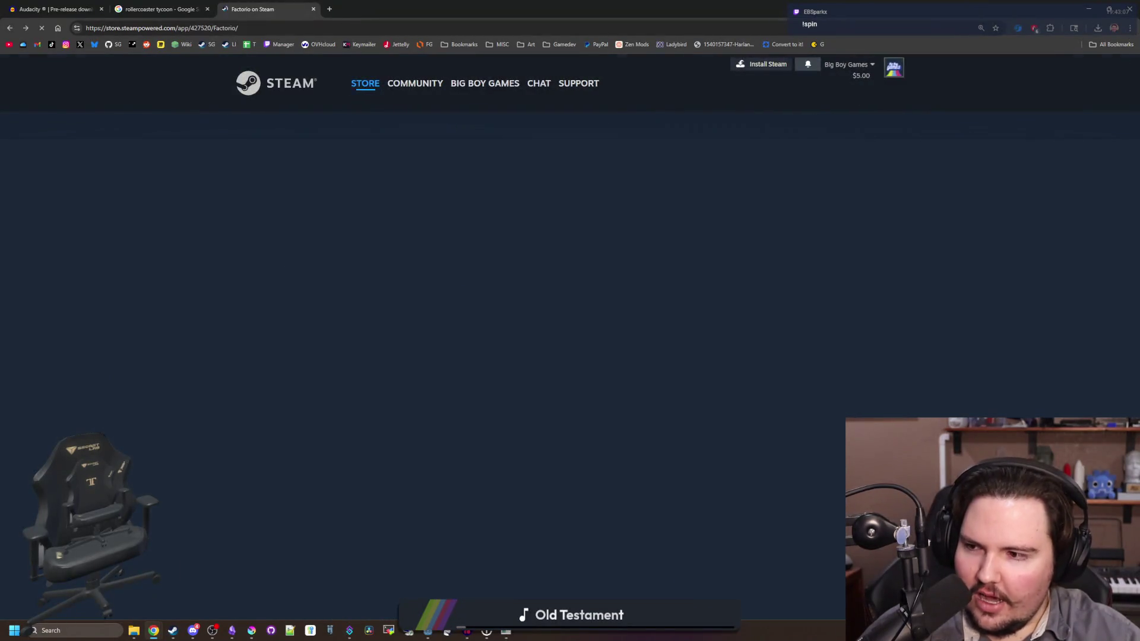
Step: Un-maximize the browser and drag it lower so the running Lured In game shows
{"action": "key", "text": "Home"}
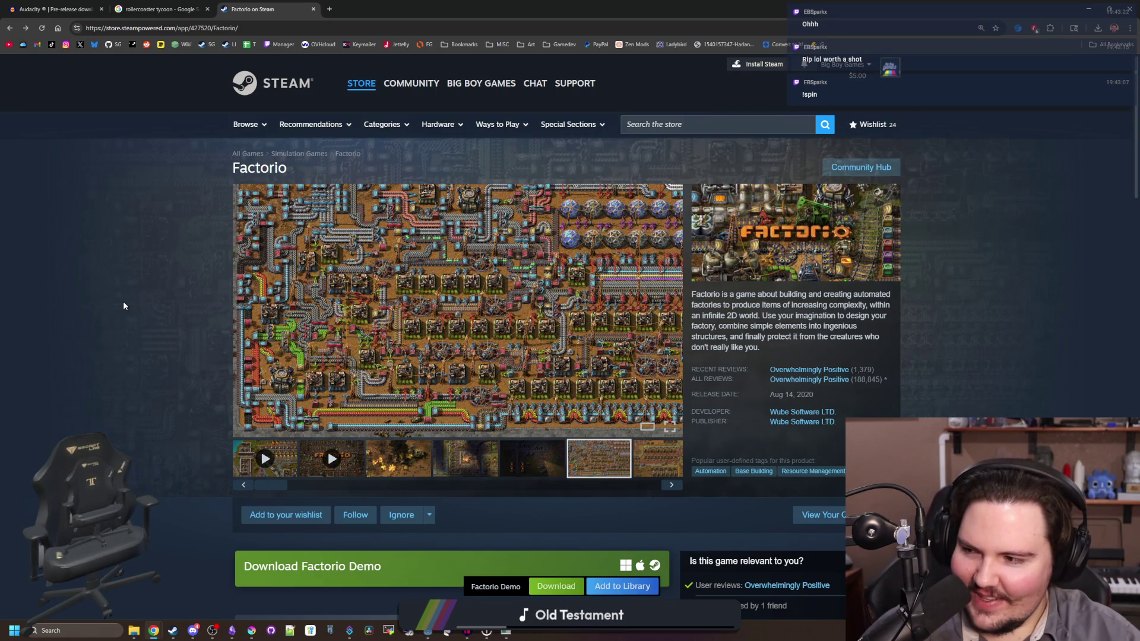
{"action": "left_click_drag", "start_coordinate": [427, 4], "coordinate": [536, 241]}
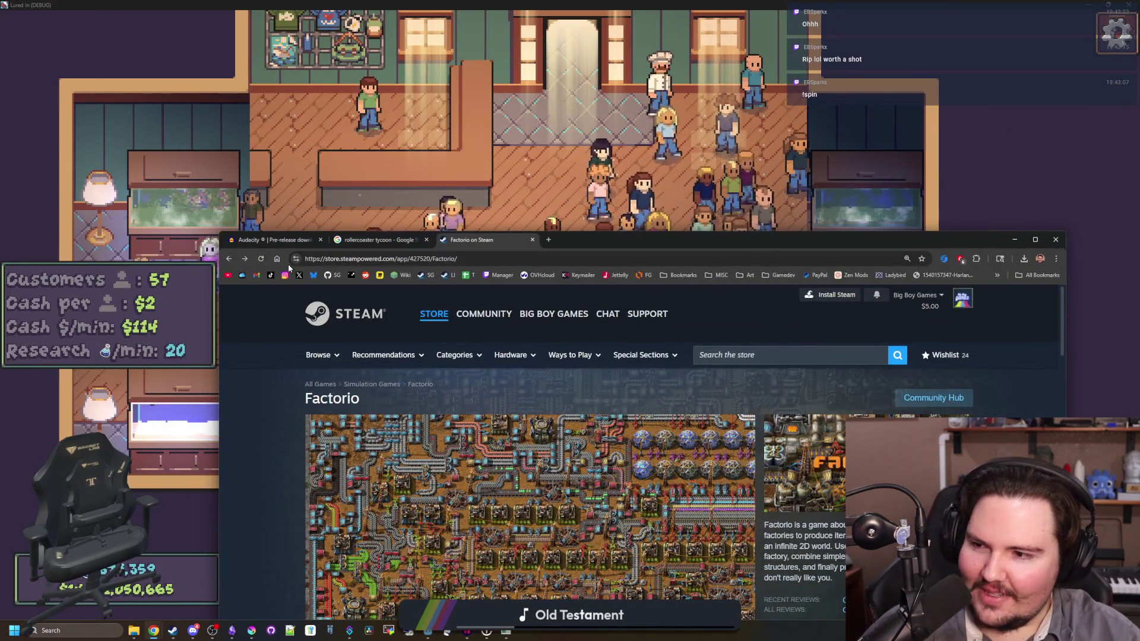
Step: Close the Audacity 4 Alpha 2 tab, minimize Chrome, and bring Godot's main.tscn editor forward
{"action": "left_click", "coordinate": [315, 244]}
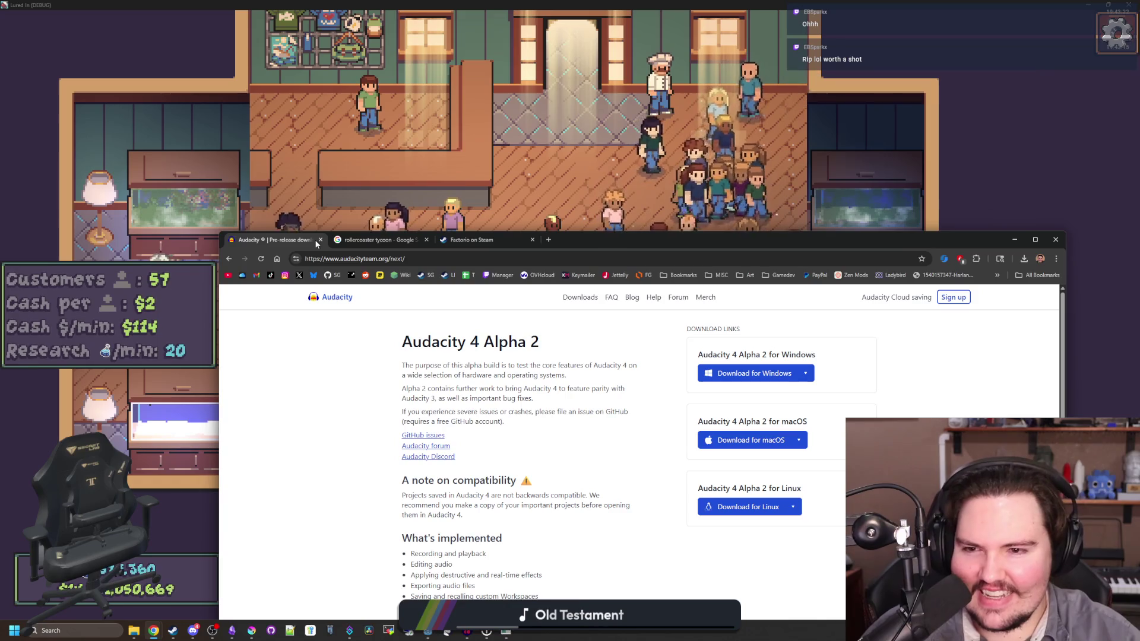
{"action": "left_click", "coordinate": [321, 240]}
{"action": "left_click", "coordinate": [321, 240]}
{"action": "left_click", "coordinate": [320, 240]}
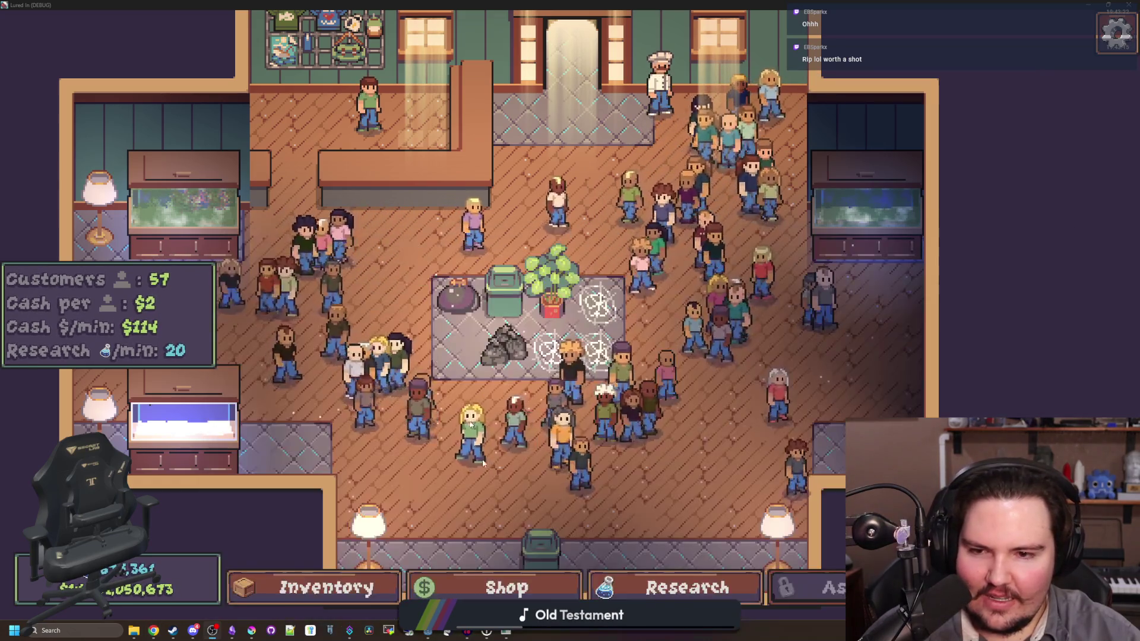
{"action": "mouse_move", "coordinate": [485, 633]}
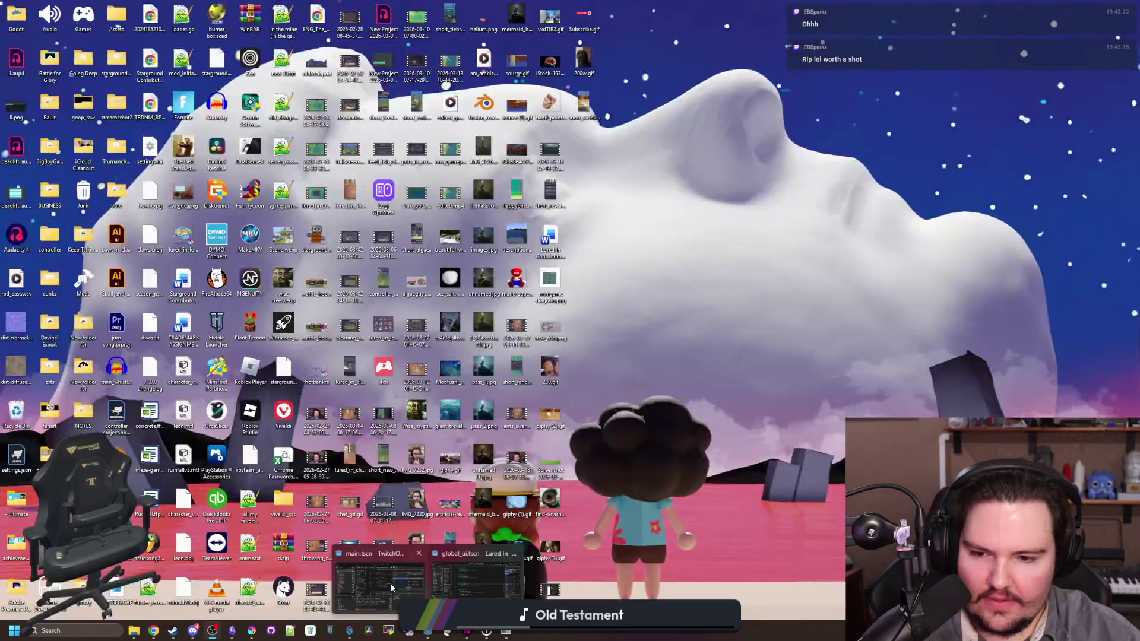
{"action": "left_click", "coordinate": [391, 584]}
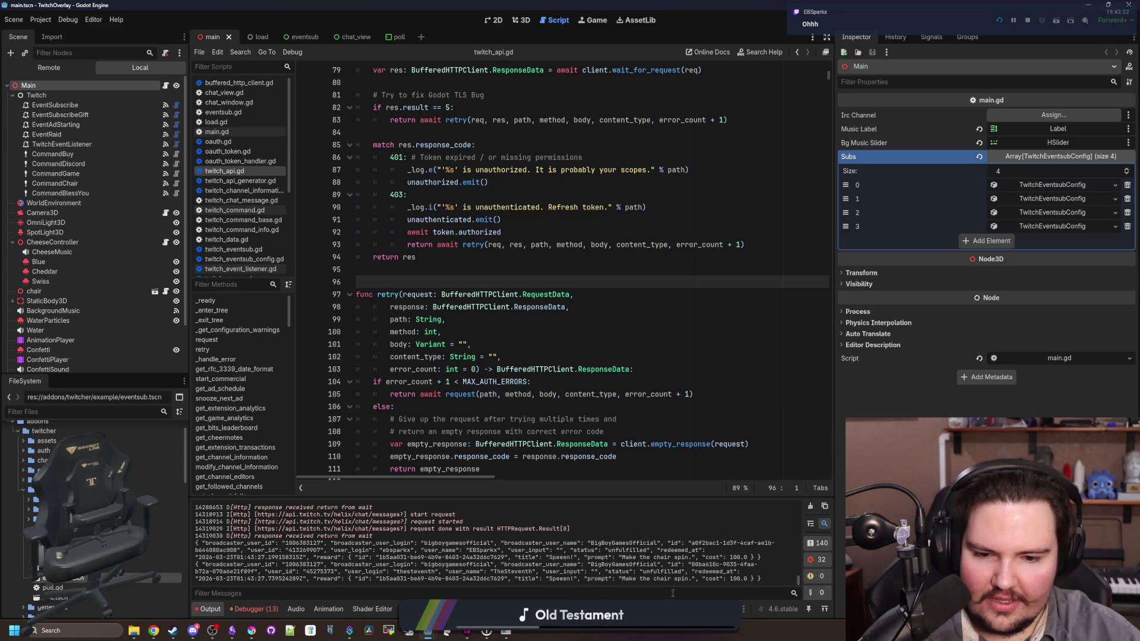
Step: Scroll twitch_api.gd to its request function, then switch through the Game, 2D and 3D views
{"action": "scroll", "coordinate": [347, 525], "scroll_direction": "down", "scroll_amount": 5}
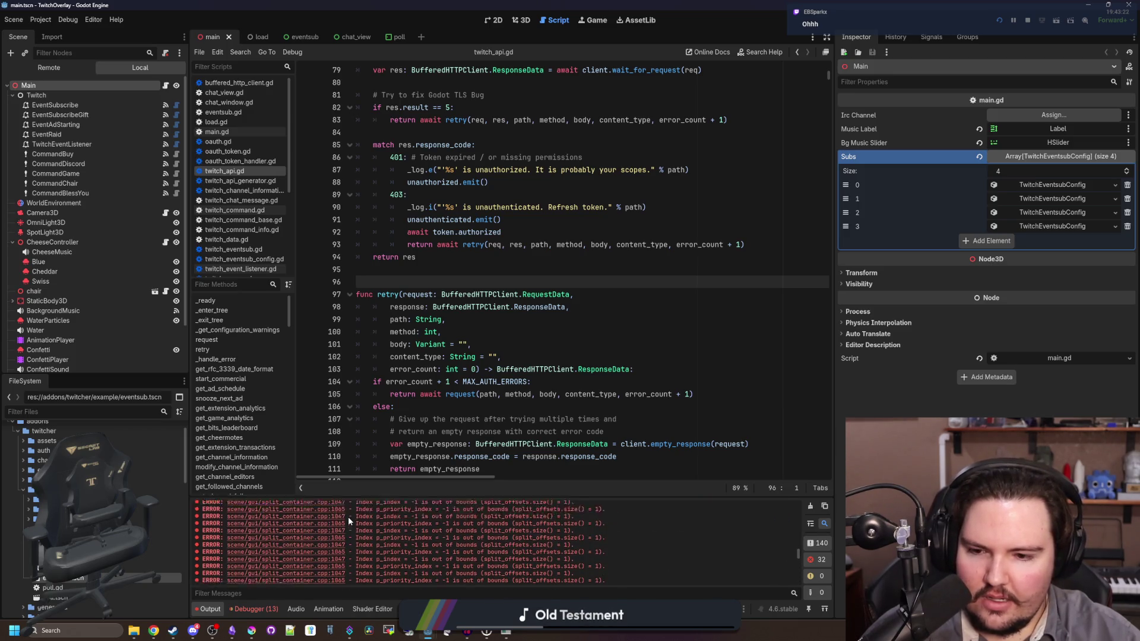
{"action": "scroll", "coordinate": [349, 518], "scroll_direction": "up", "scroll_amount": 5}
{"action": "key", "text": "Up"}
{"action": "scroll", "coordinate": [503, 222], "scroll_direction": "up", "scroll_amount": 8}
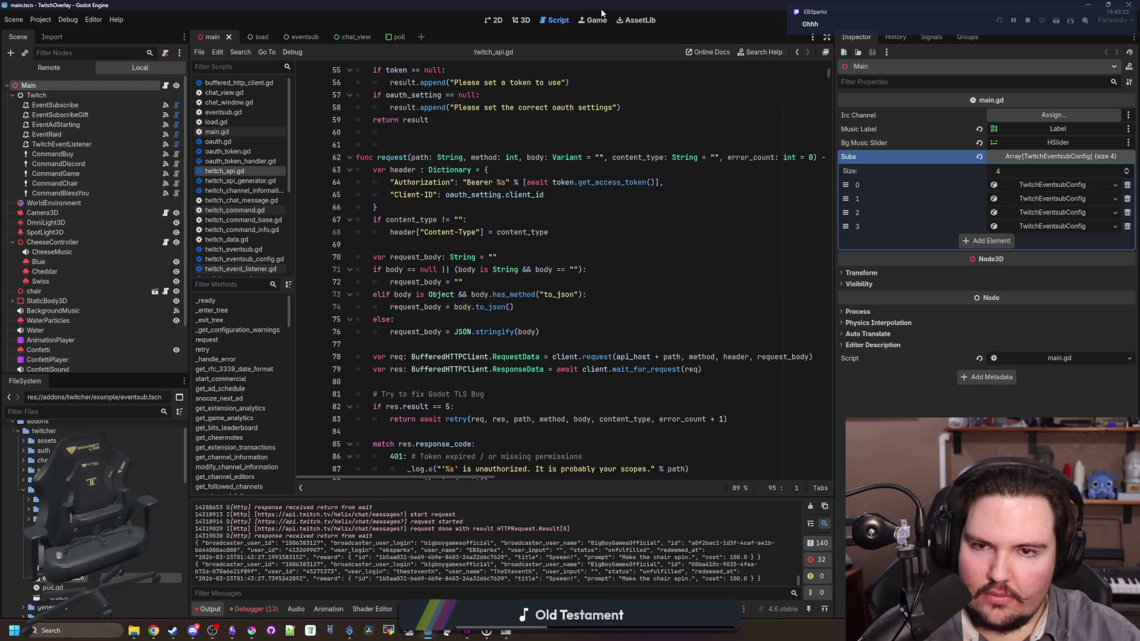
{"action": "left_click", "coordinate": [591, 21]}
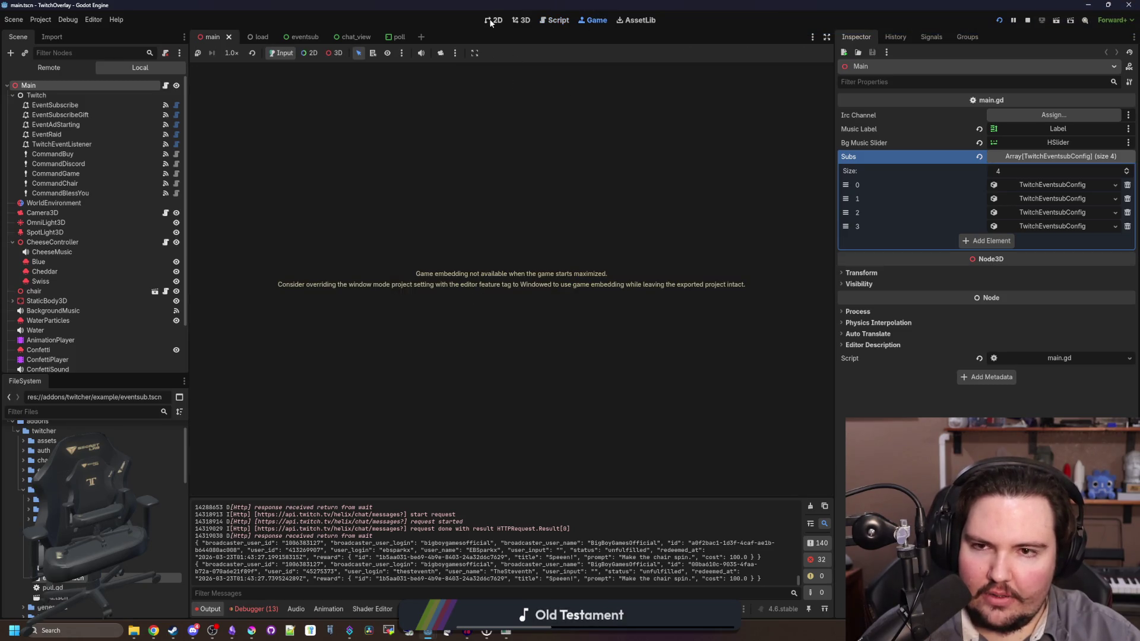
{"action": "left_click", "coordinate": [493, 21]}
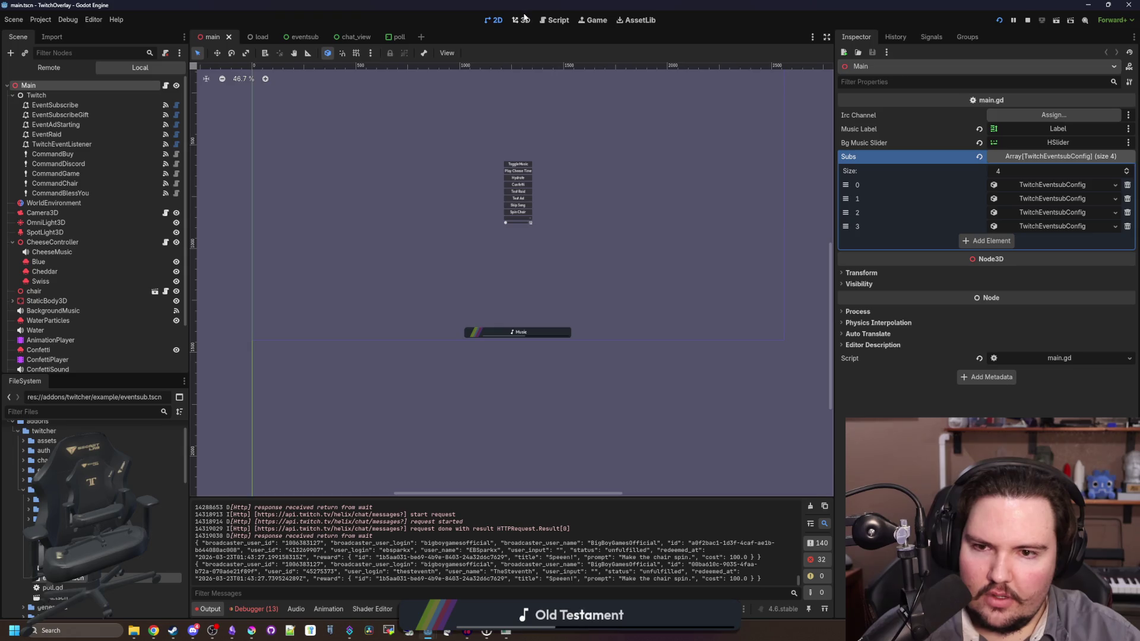
{"action": "left_click", "coordinate": [522, 20]}
Step: Orbit and zoom out the 3D overlay scene, clear the selection, and return to Lured In
{"action": "scroll", "coordinate": [592, 394], "scroll_direction": "up", "scroll_amount": 5}
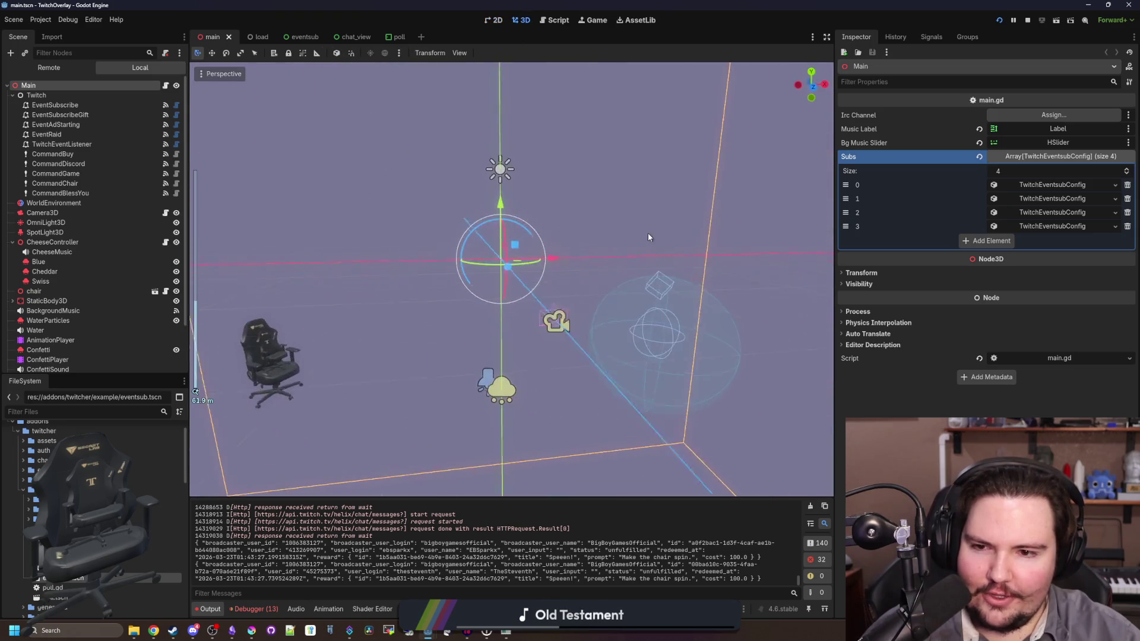
{"action": "left_click_drag", "start_coordinate": [648, 238], "coordinate": [500, 319]}
{"action": "mouse_move", "coordinate": [415, 343]}
{"action": "left_mouse_down"}
{"action": "mouse_move", "coordinate": [470, 321]}
{"action": "mouse_move", "coordinate": [448, 334]}
{"action": "left_mouse_up"}
{"action": "scroll", "coordinate": [448, 334], "scroll_direction": "down", "scroll_amount": 3}
{"action": "mouse_move", "coordinate": [331, 313]}
{"action": "left_mouse_down"}
{"action": "mouse_move", "coordinate": [438, 339]}
{"action": "mouse_move", "coordinate": [380, 348]}
{"action": "mouse_move", "coordinate": [397, 366]}
{"action": "mouse_move", "coordinate": [431, 359]}
{"action": "left_mouse_up"}
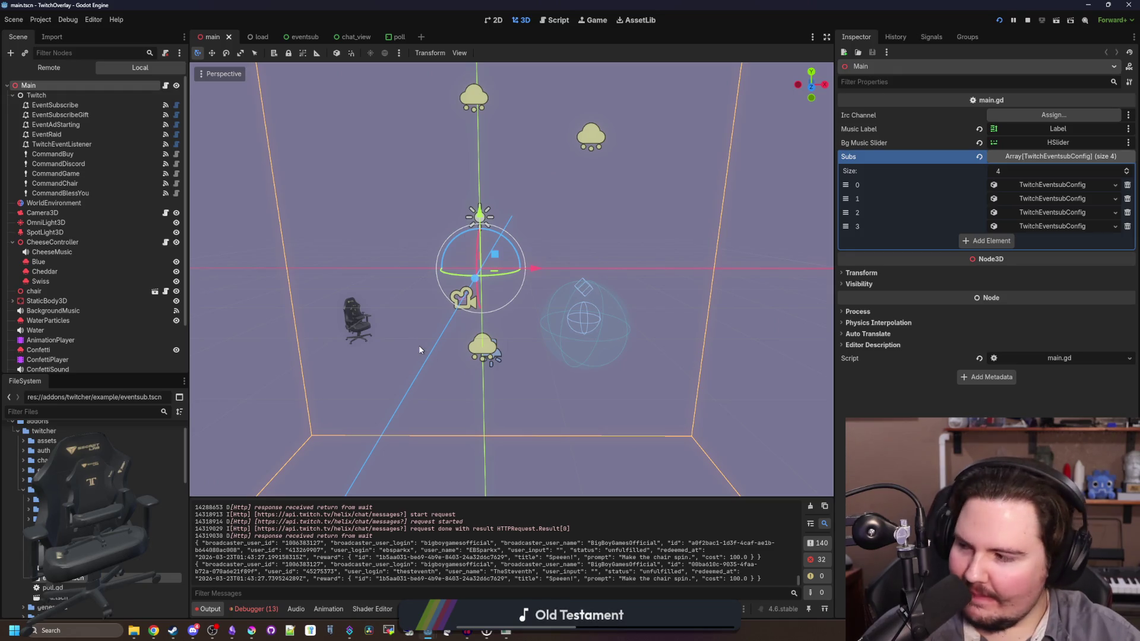
{"action": "mouse_move", "coordinate": [419, 349]}
{"action": "left_mouse_down"}
{"action": "mouse_move", "coordinate": [420, 374]}
{"action": "mouse_move", "coordinate": [427, 332]}
{"action": "left_mouse_up"}
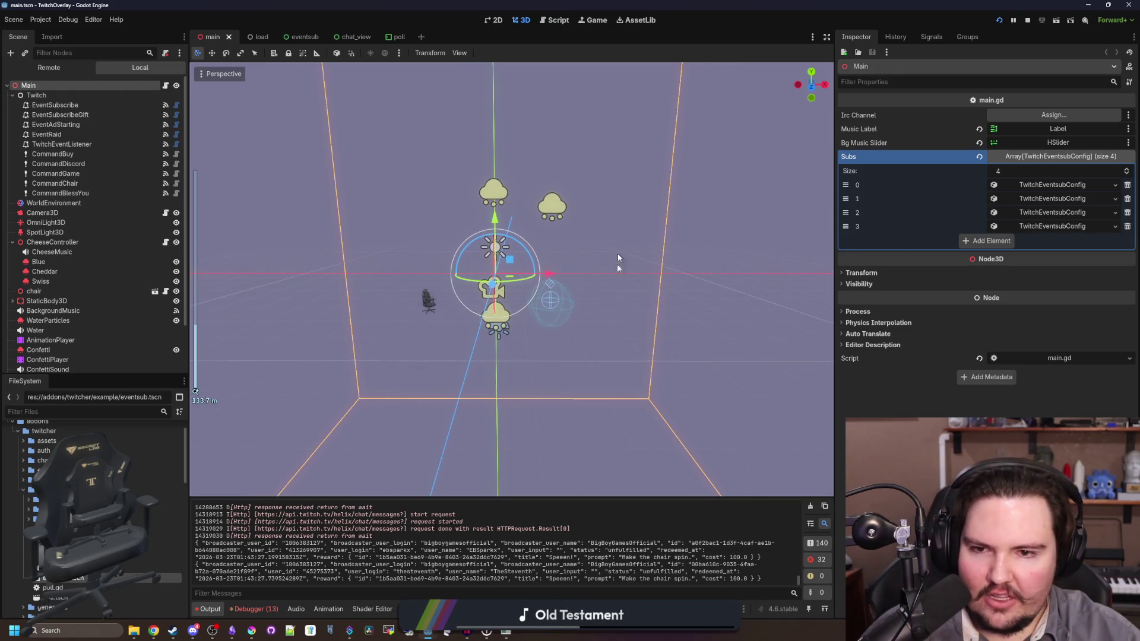
{"action": "scroll", "coordinate": [534, 297], "scroll_direction": "down", "scroll_amount": 6}
{"action": "left_click", "coordinate": [695, 261]}
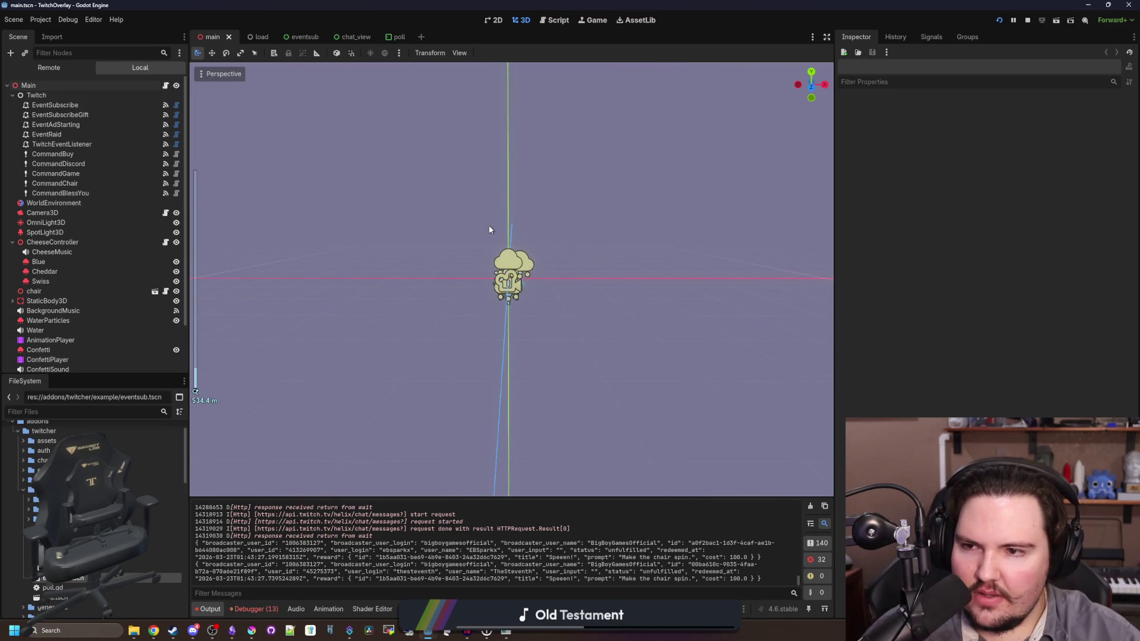
{"action": "key", "text": "alt+Tab"}
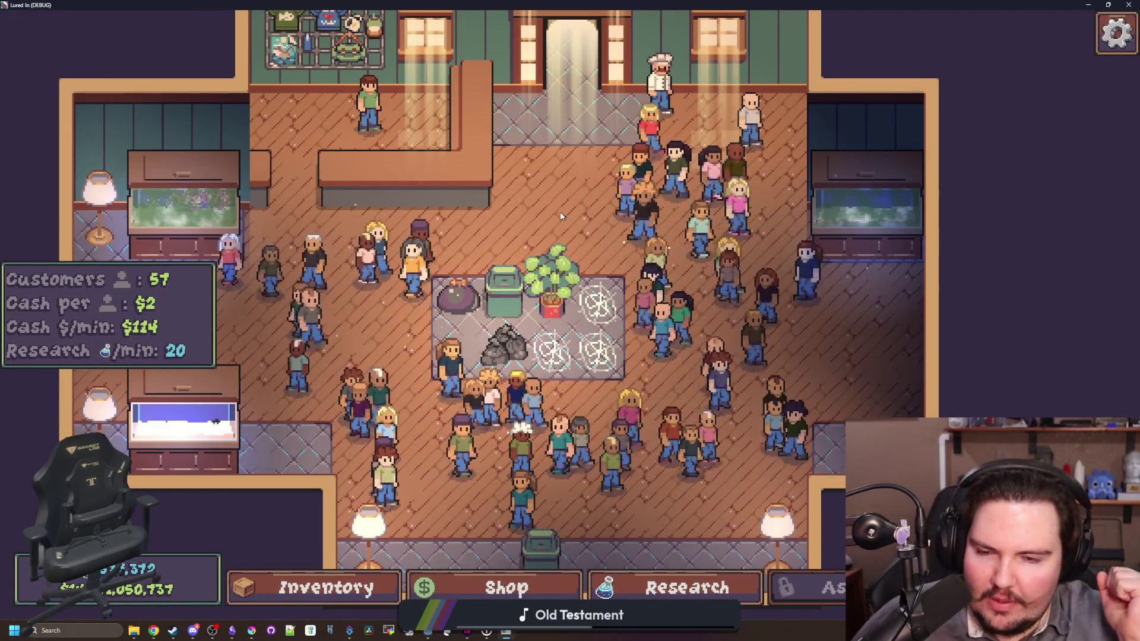
Step: Maximize Godot, orbit the 3D view, select the WaterParticles node, then restore and return to the game
{"action": "key", "text": "s"}
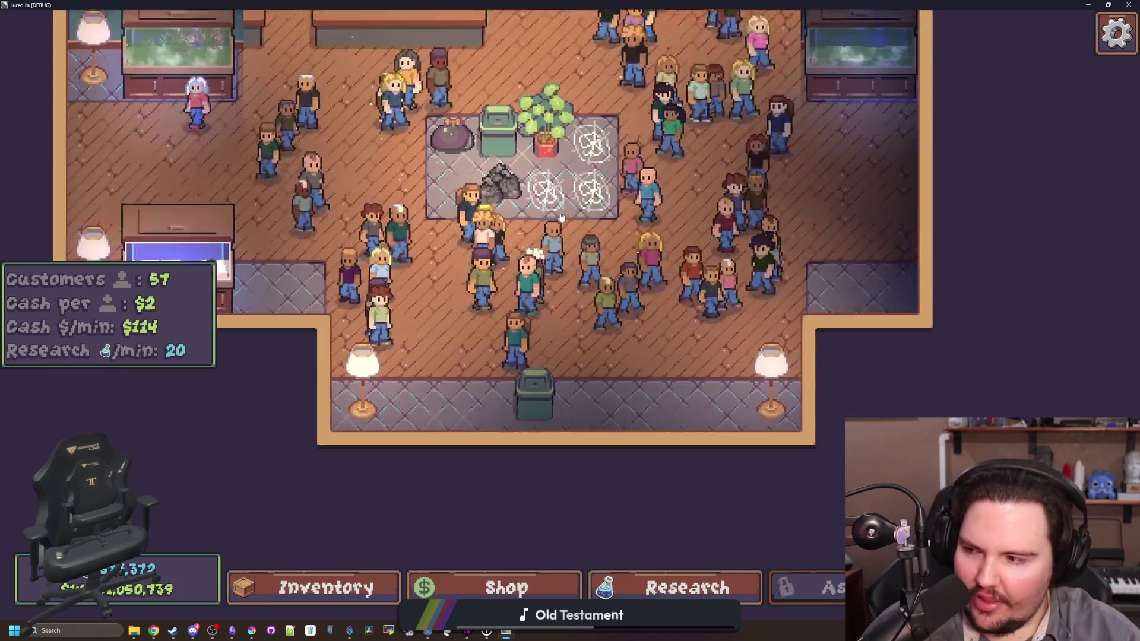
{"action": "key", "text": "w"}
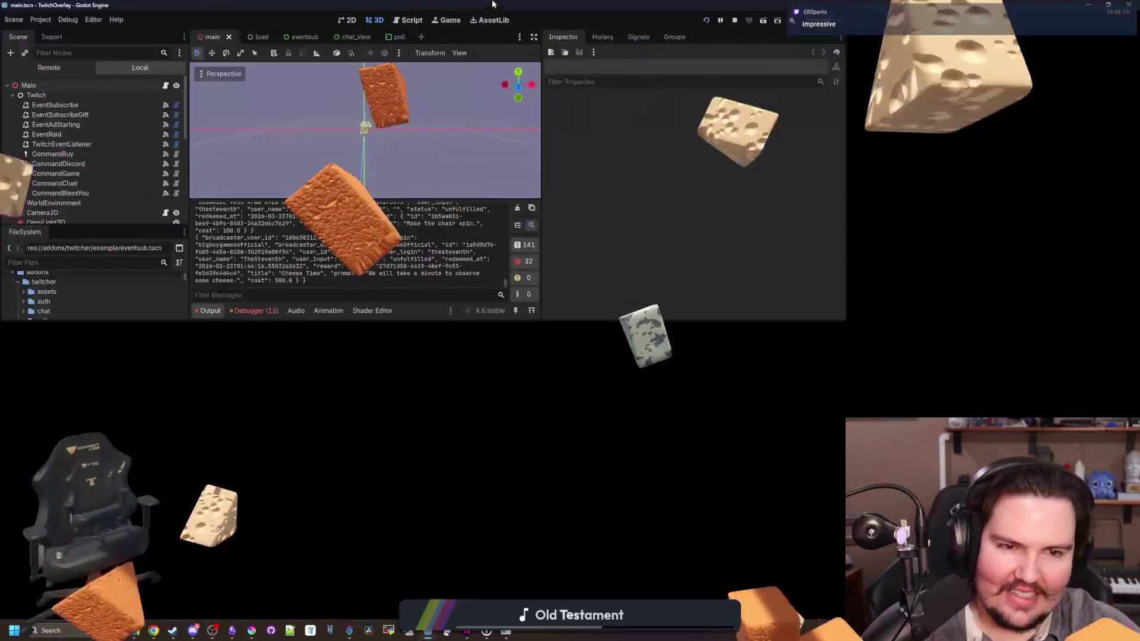
{"action": "double_click", "coordinate": [493, 4]}
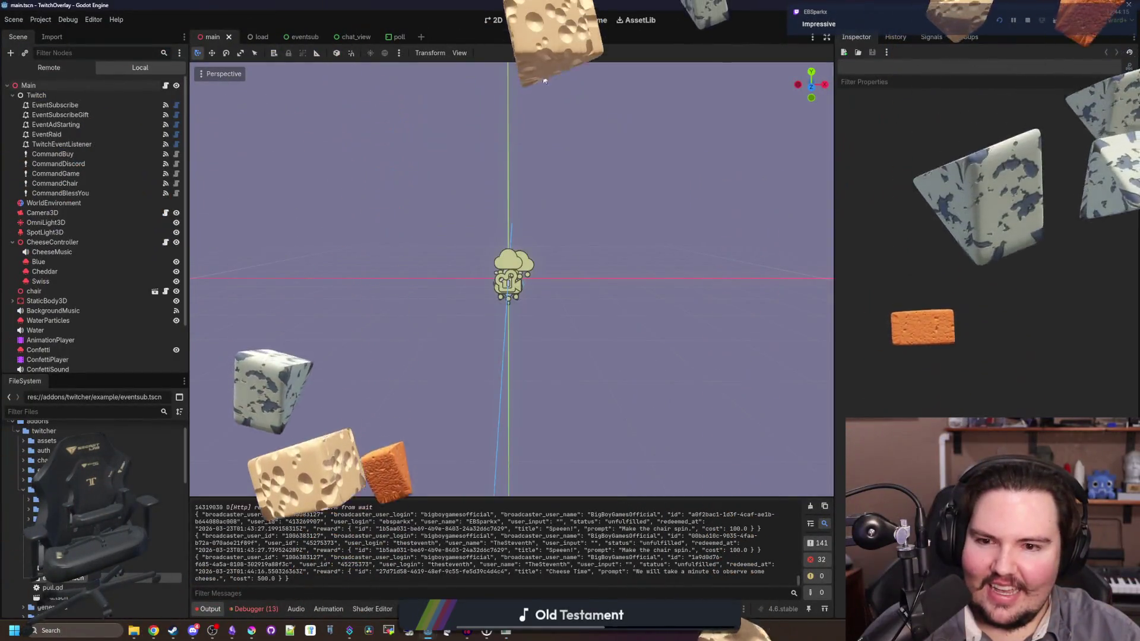
{"action": "left_click_drag", "start_coordinate": [501, 244], "coordinate": [471, 226]}
{"action": "left_click", "coordinate": [469, 224]}
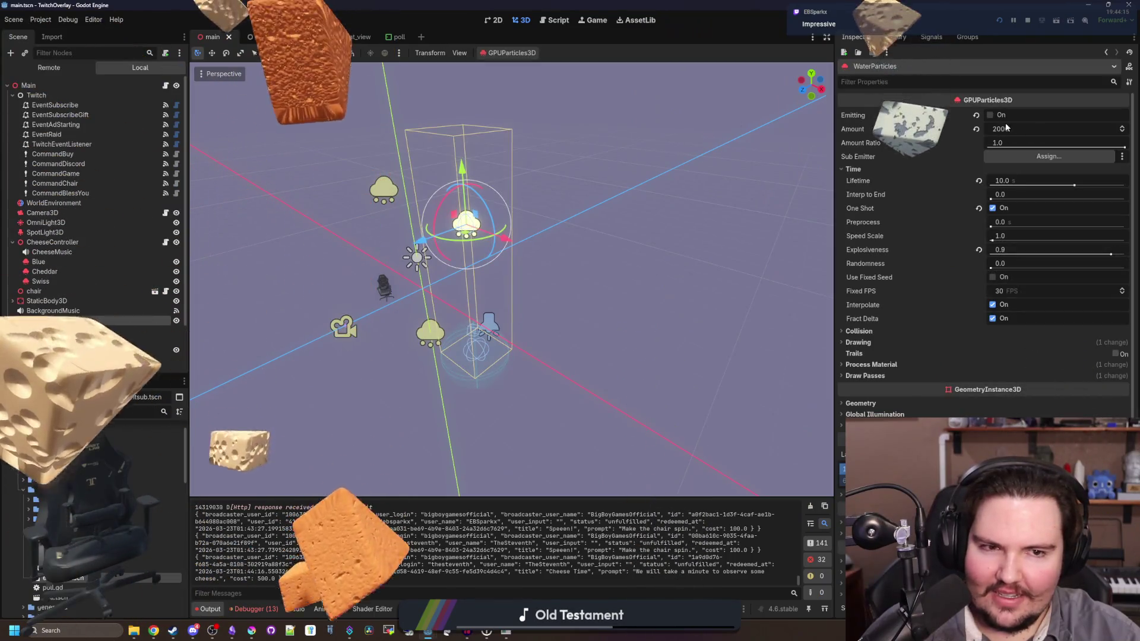
{"action": "left_click_drag", "start_coordinate": [496, 22], "coordinate": [797, 131]}
{"action": "key", "text": "alt+Tab"}
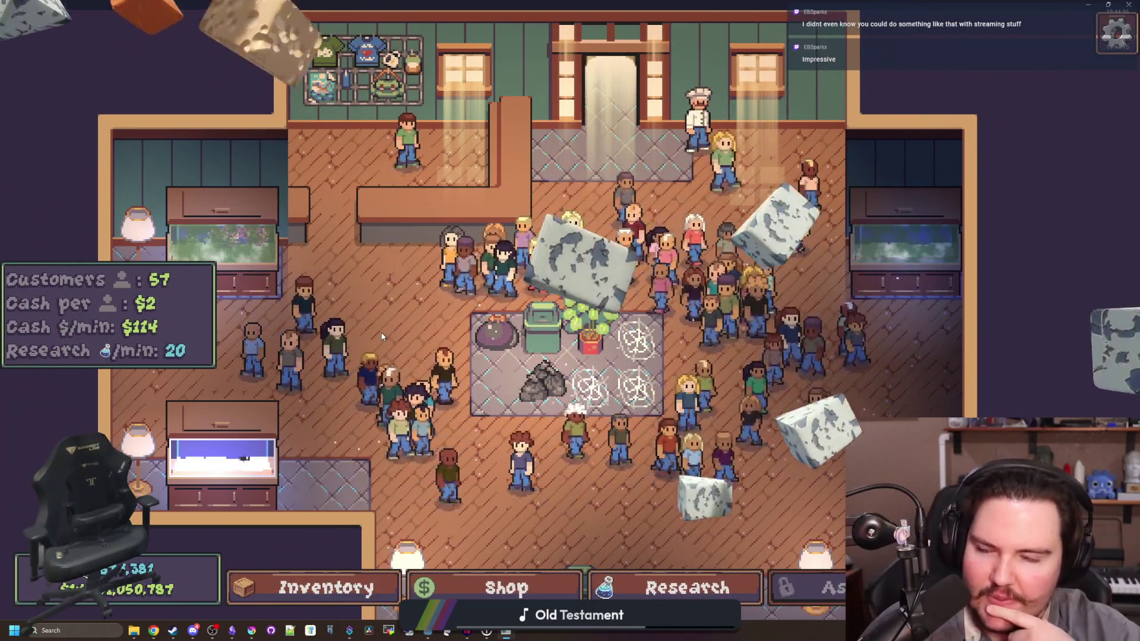
Step: Pan across the shop floor with WASD and delete a cobweb through its Edit panel
{"action": "key", "text": "s"}
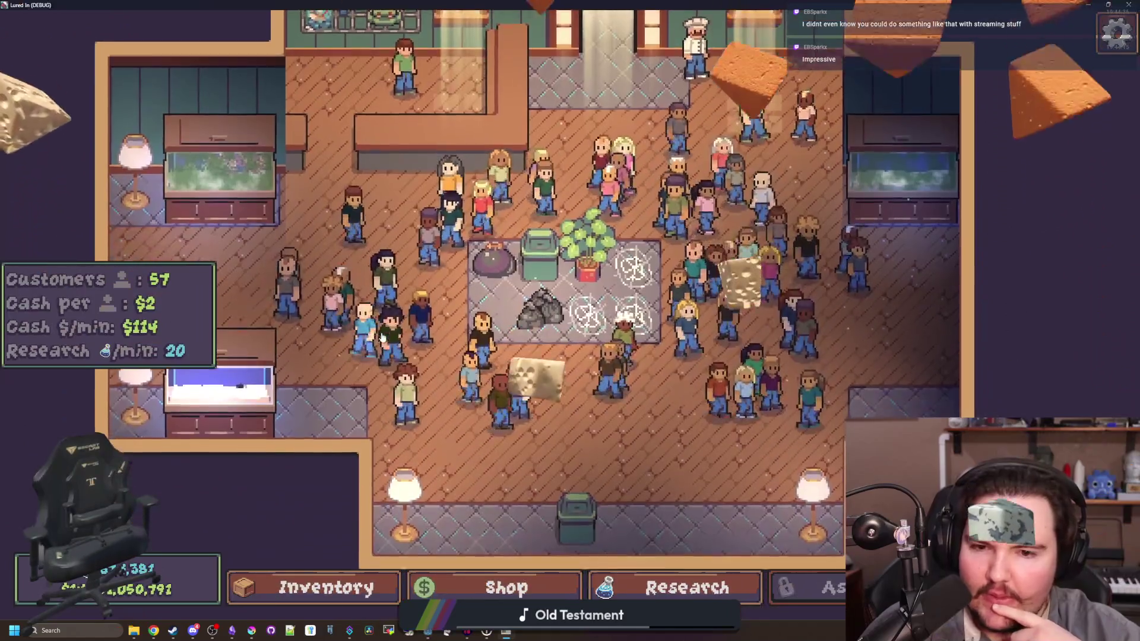
{"action": "key", "text": "a"}
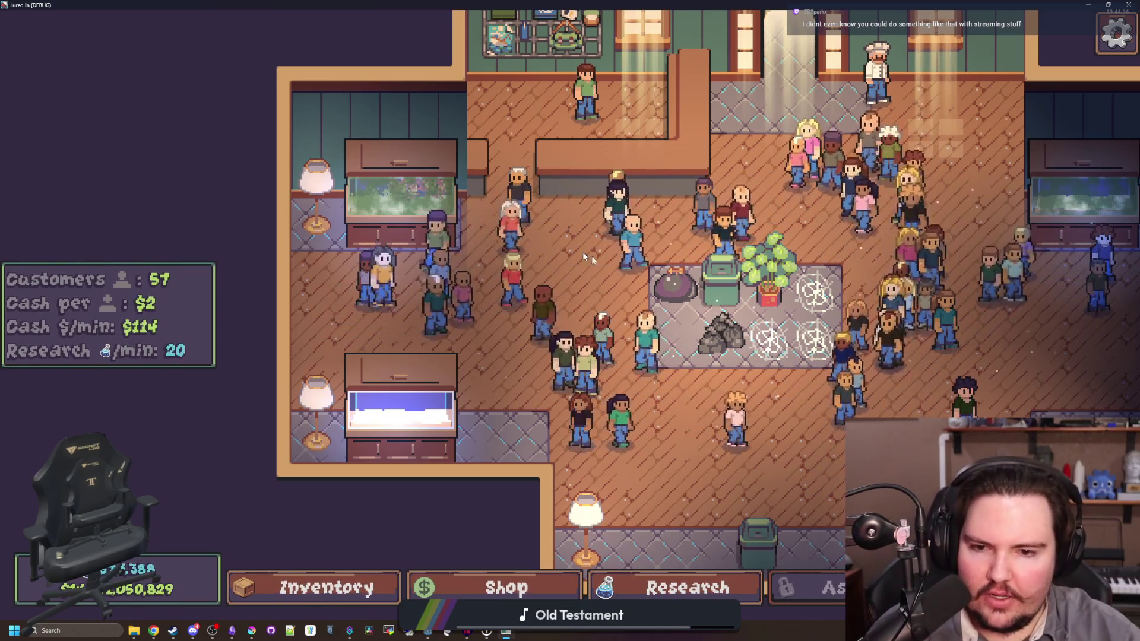
{"action": "key", "text": "a"}
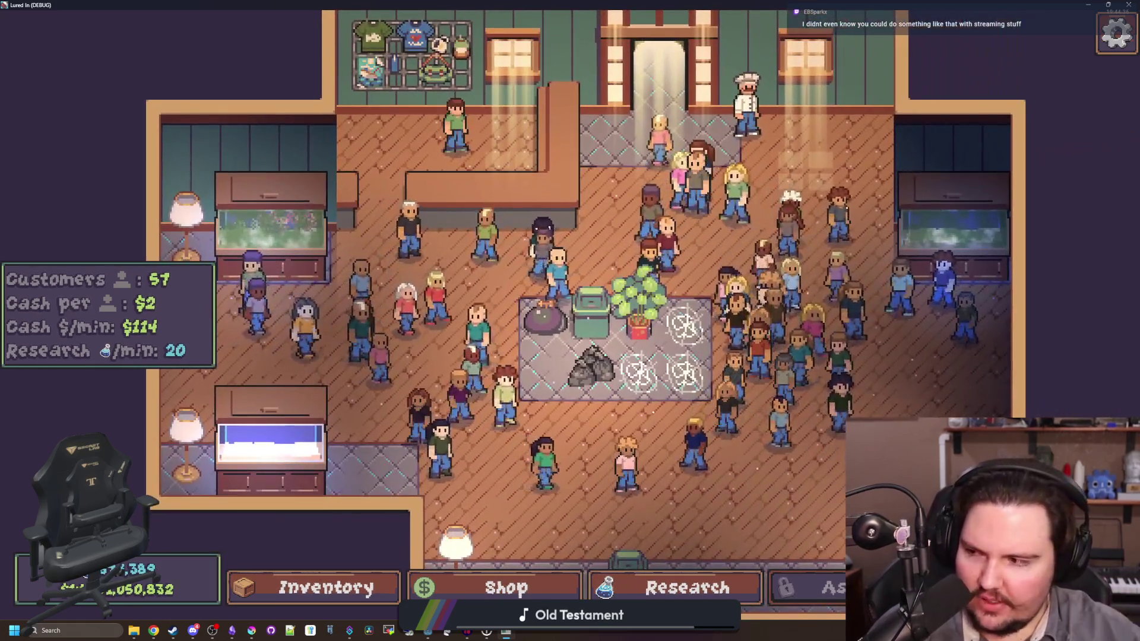
{"action": "key", "text": "d"}
{"action": "key", "text": "s"}
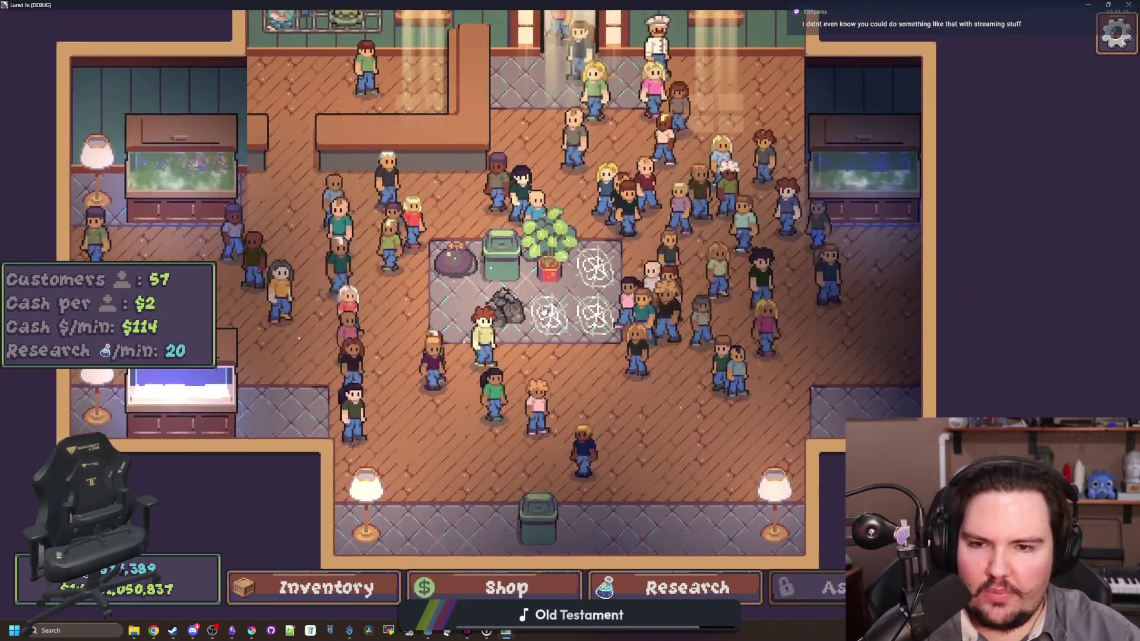
{"action": "left_click", "coordinate": [544, 310]}
{"action": "key", "text": "w"}
{"action": "key", "text": "d"}
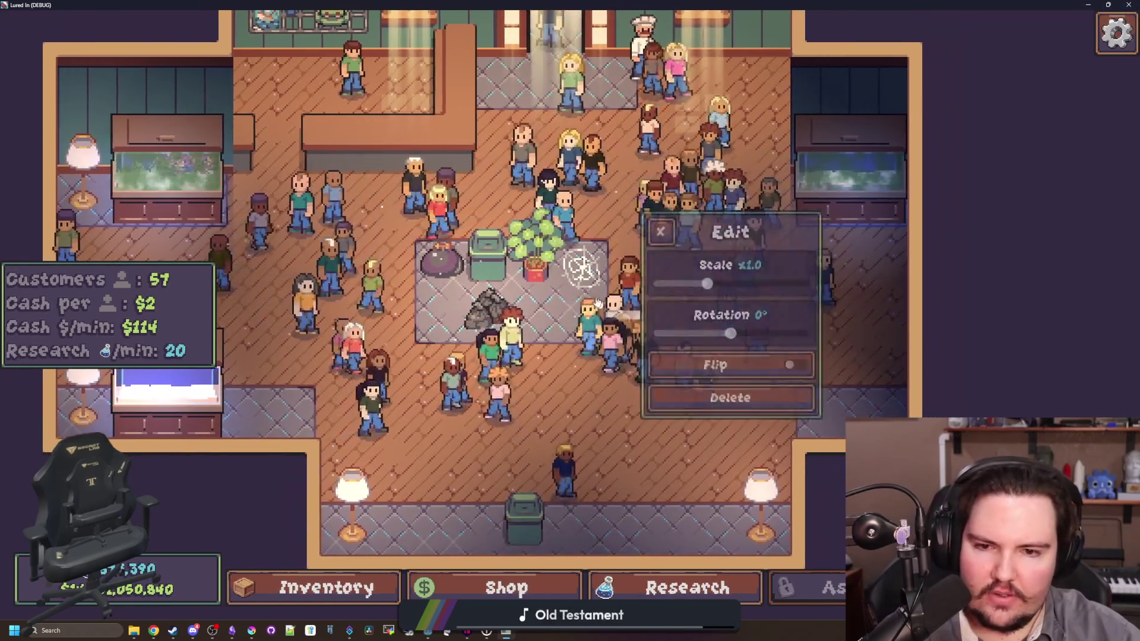
Step: Bring up the Shop's Decorations items with free Cobweb, Trash Bags, Crate and Bench
{"action": "key", "text": "a"}
{"action": "key", "text": "s"}
{"action": "key", "text": "2"}
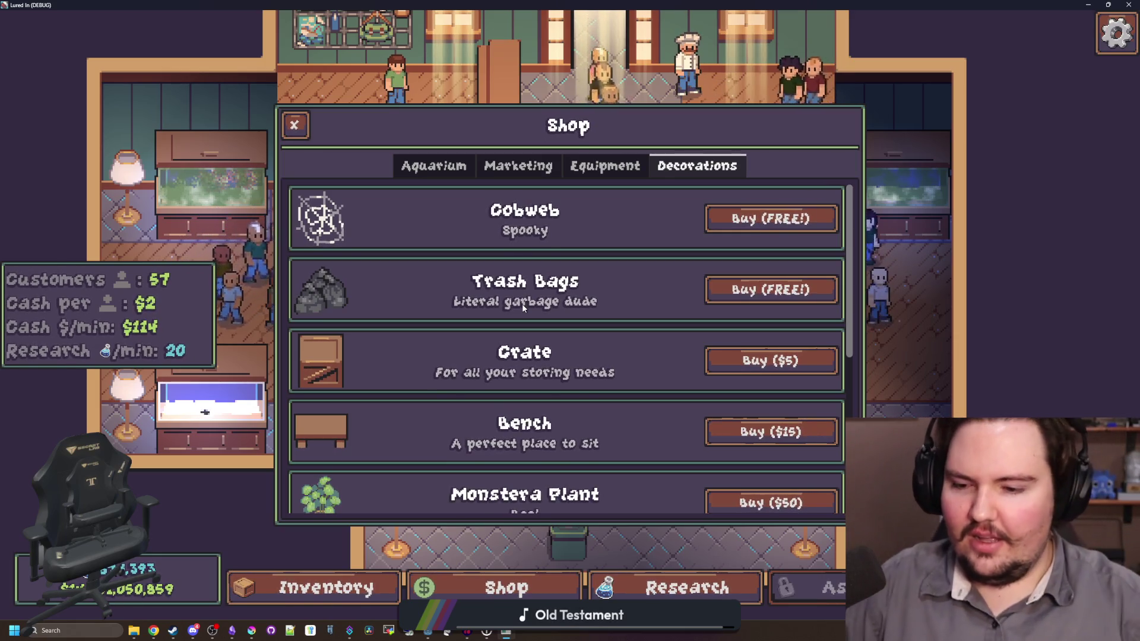
Step: Buy and place two free Cobwebs and a $5 Crate on the shop floor
{"action": "left_click", "coordinate": [821, 224]}
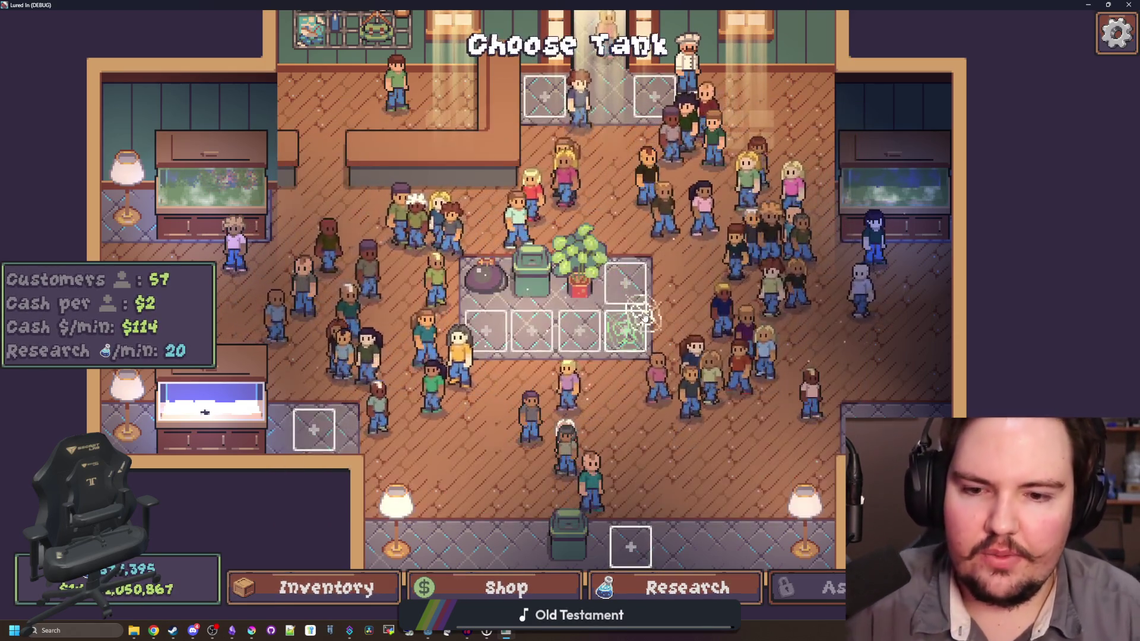
{"action": "left_click", "coordinate": [625, 330]}
{"action": "left_click", "coordinate": [579, 330]}
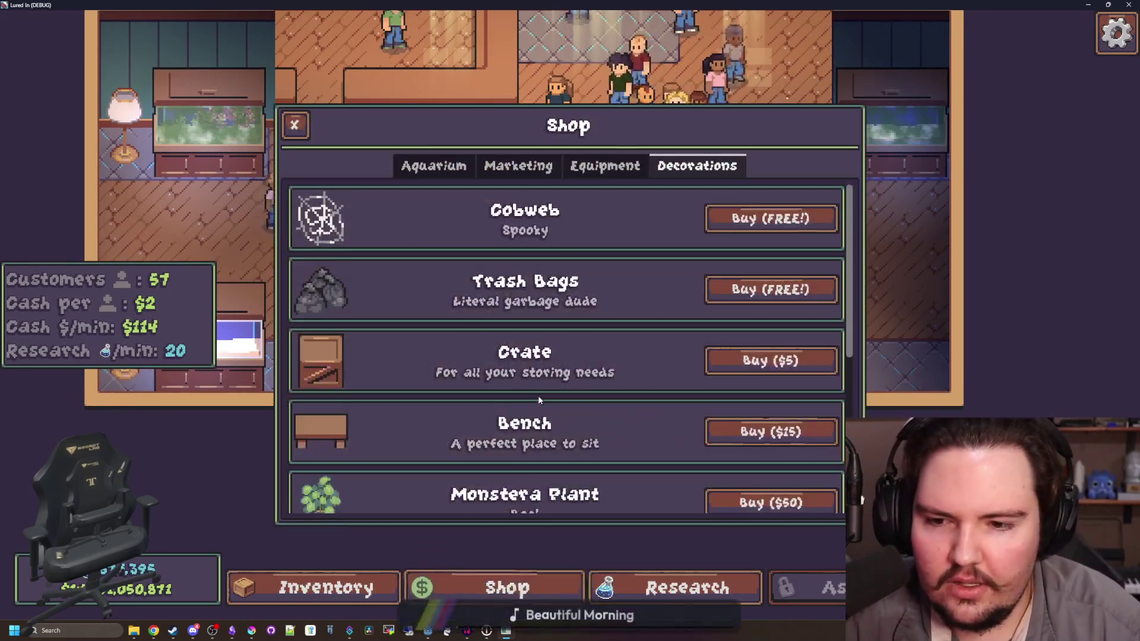
{"action": "scroll", "coordinate": [538, 396], "scroll_direction": "down", "scroll_amount": 2}
{"action": "left_click", "coordinate": [771, 237]}
{"action": "left_click", "coordinate": [543, 318]}
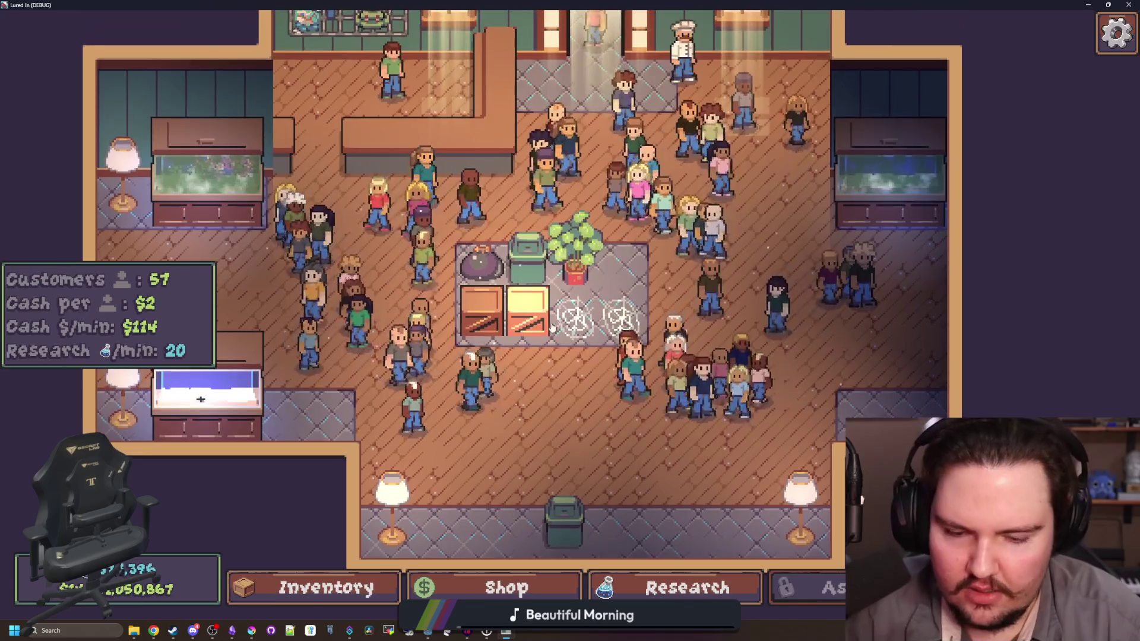
Step: Remove the cobwebs from the floor through a decoration's options menu
{"action": "right_click", "coordinate": [615, 310]}
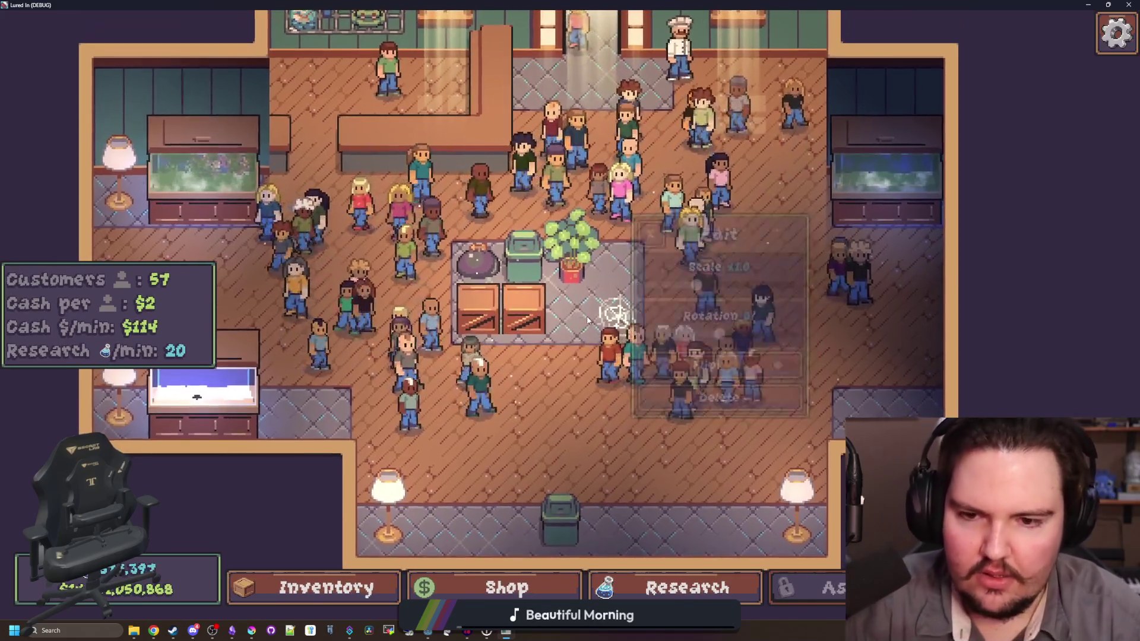
{"action": "left_click", "coordinate": [730, 383]}
{"action": "scroll", "coordinate": [529, 317], "scroll_direction": "down", "scroll_amount": 5}
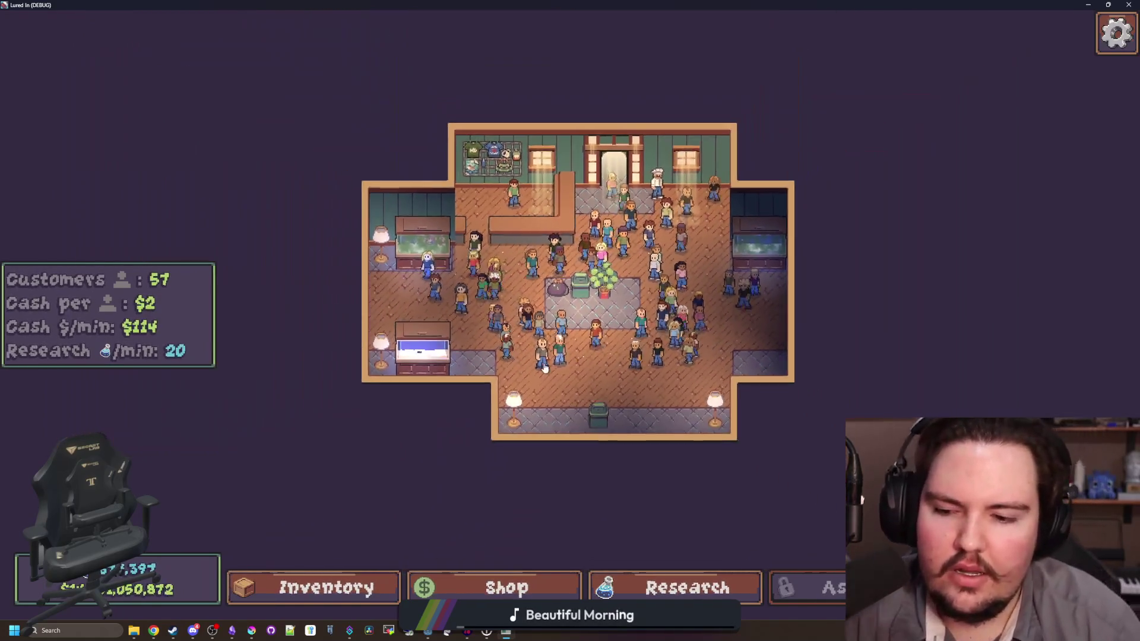
{"action": "scroll", "coordinate": [600, 271], "scroll_direction": "up", "scroll_amount": 3}
{"action": "scroll", "coordinate": [600, 270], "scroll_direction": "down", "scroll_amount": 2}
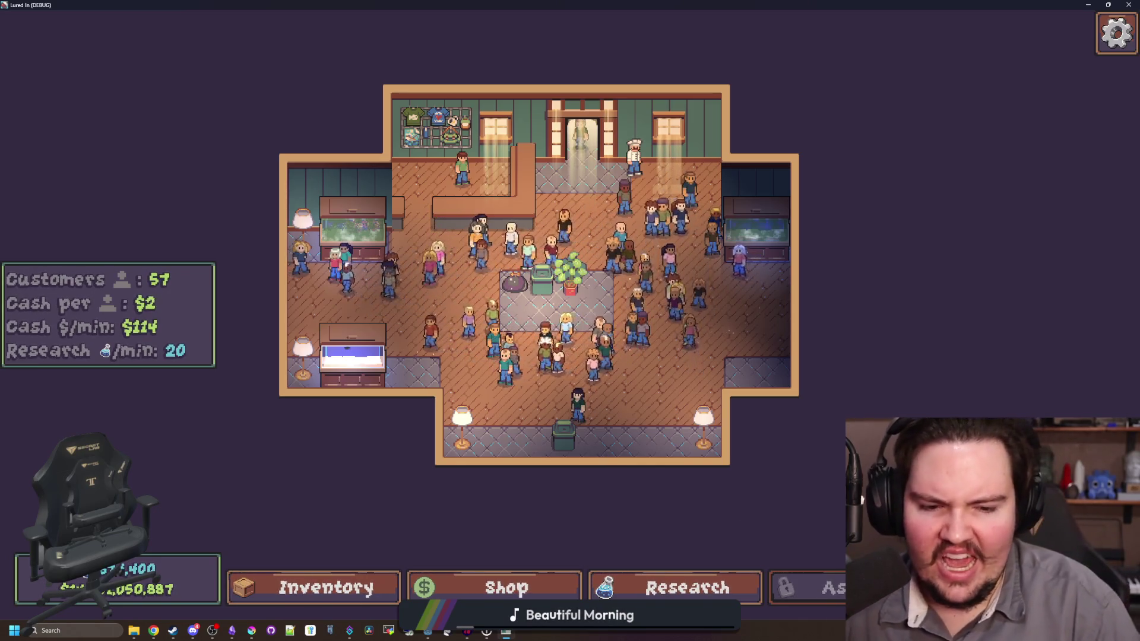
Step: Browse the Shop's Aquarium, Marketing and Equipment items, ending back on Decorations
{"action": "left_click", "coordinate": [607, 462]}
{"action": "left_click", "coordinate": [507, 588]}
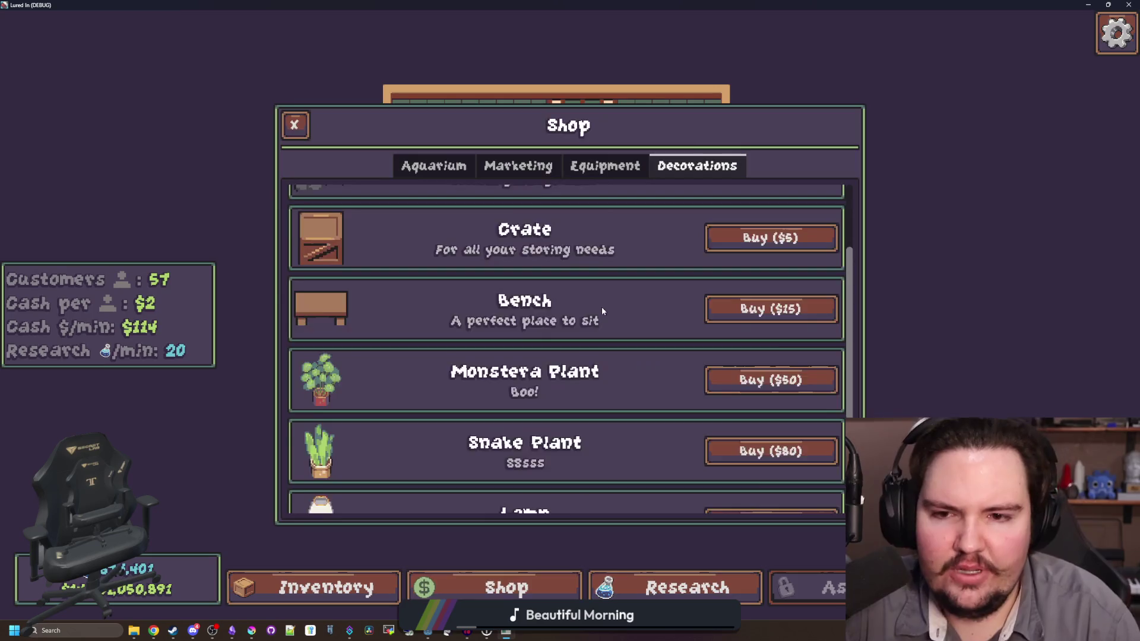
{"action": "scroll", "coordinate": [602, 310], "scroll_direction": "up", "scroll_amount": 2}
{"action": "left_click", "coordinate": [455, 170]}
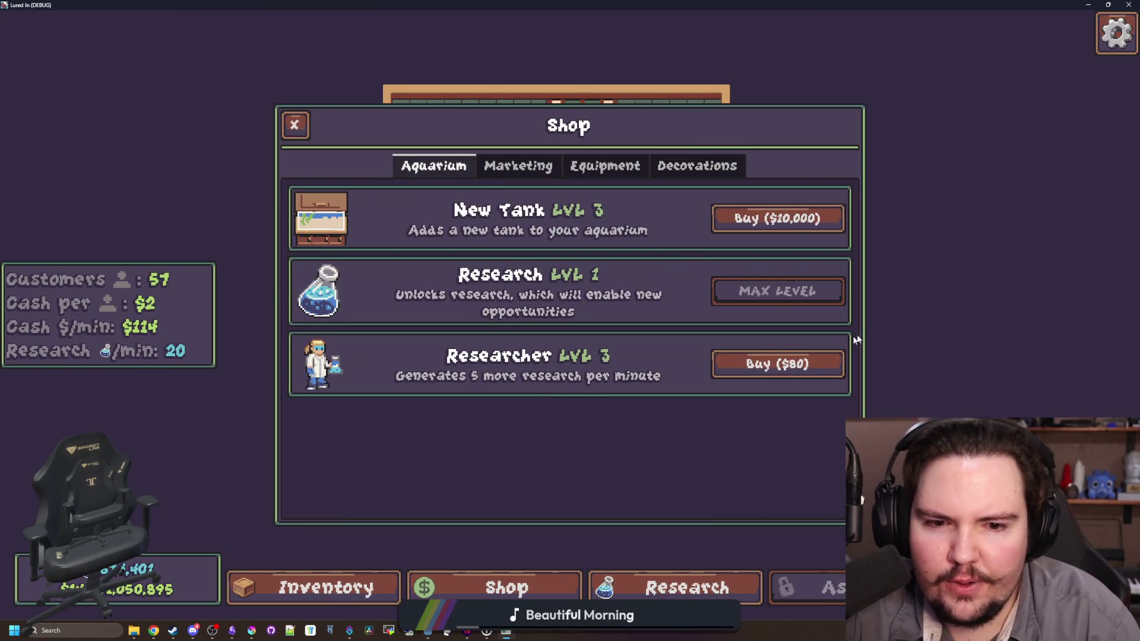
{"action": "left_click", "coordinate": [487, 170]}
{"action": "left_click", "coordinate": [606, 166]}
{"action": "left_click", "coordinate": [698, 166]}
Step: Scroll through the Decorations catalogue, then close the shop
{"action": "scroll", "coordinate": [542, 359], "scroll_direction": "down", "scroll_amount": 4}
{"action": "scroll", "coordinate": [541, 359], "scroll_direction": "up", "scroll_amount": 4}
{"action": "scroll", "coordinate": [543, 358], "scroll_direction": "down", "scroll_amount": 4}
{"action": "scroll", "coordinate": [547, 359], "scroll_direction": "up", "scroll_amount": 4}
{"action": "scroll", "coordinate": [552, 358], "scroll_direction": "down", "scroll_amount": 4}
{"action": "scroll", "coordinate": [554, 358], "scroll_direction": "up", "scroll_amount": 4}
{"action": "key", "text": "Escape"}
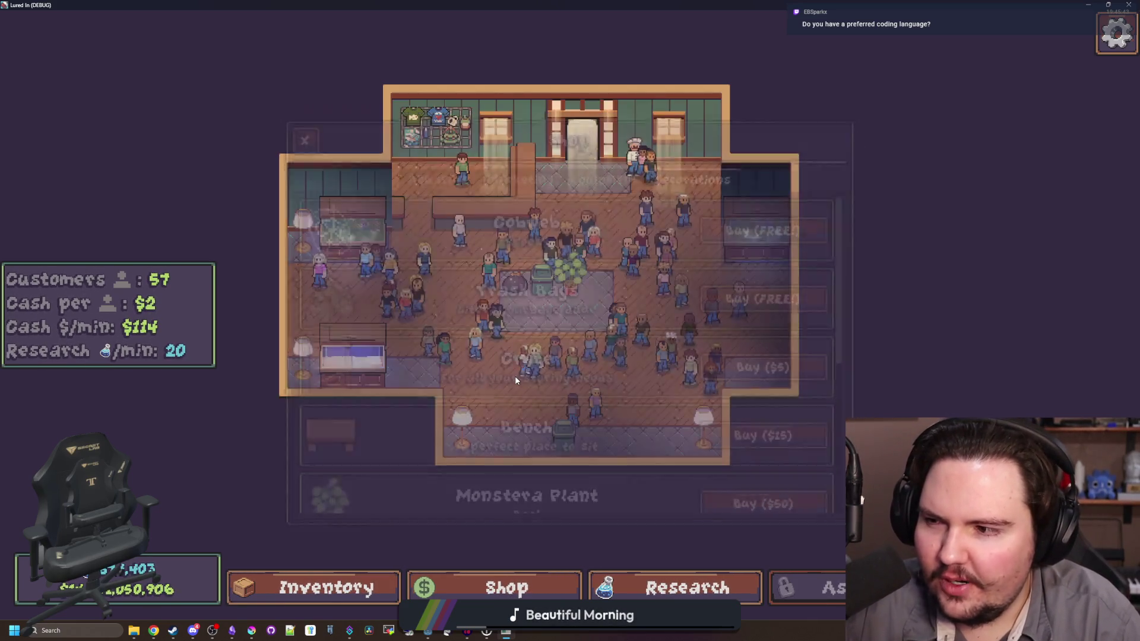
Step: Pan and zoom around the crowded shop floor, then exit fullscreen and bring Godot forward
{"action": "mouse_move", "coordinate": [517, 380]}
{"action": "left_mouse_down"}
{"action": "mouse_move", "coordinate": [548, 381]}
{"action": "mouse_move", "coordinate": [567, 445]}
{"action": "left_mouse_up"}
{"action": "scroll", "coordinate": [567, 445], "scroll_direction": "up", "scroll_amount": 3}
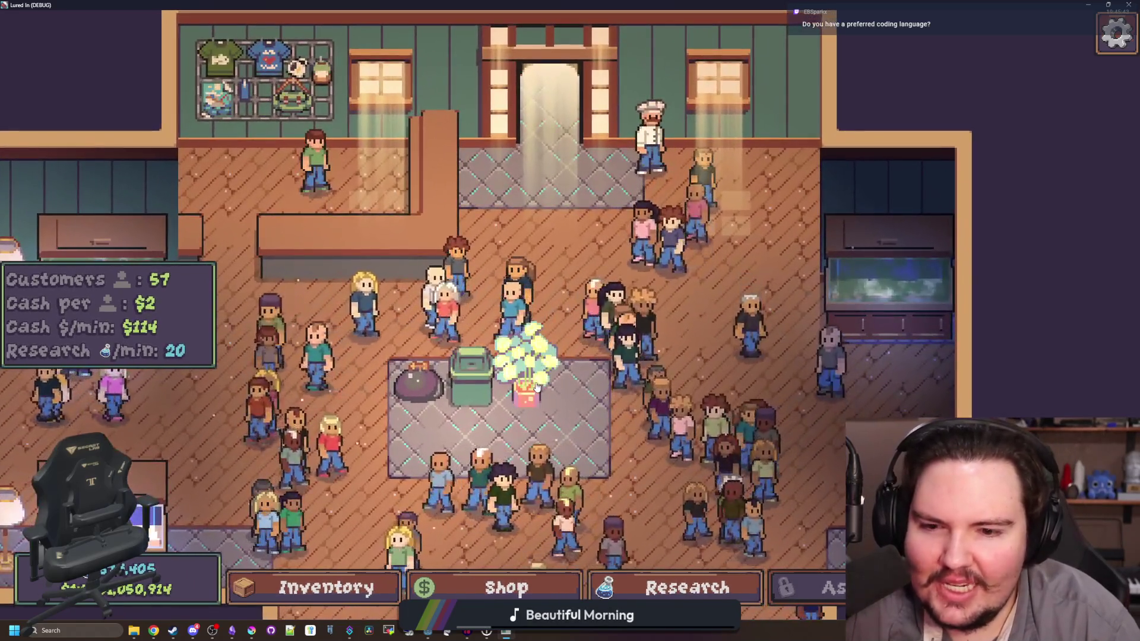
{"action": "scroll", "coordinate": [535, 386], "scroll_direction": "down", "scroll_amount": 5}
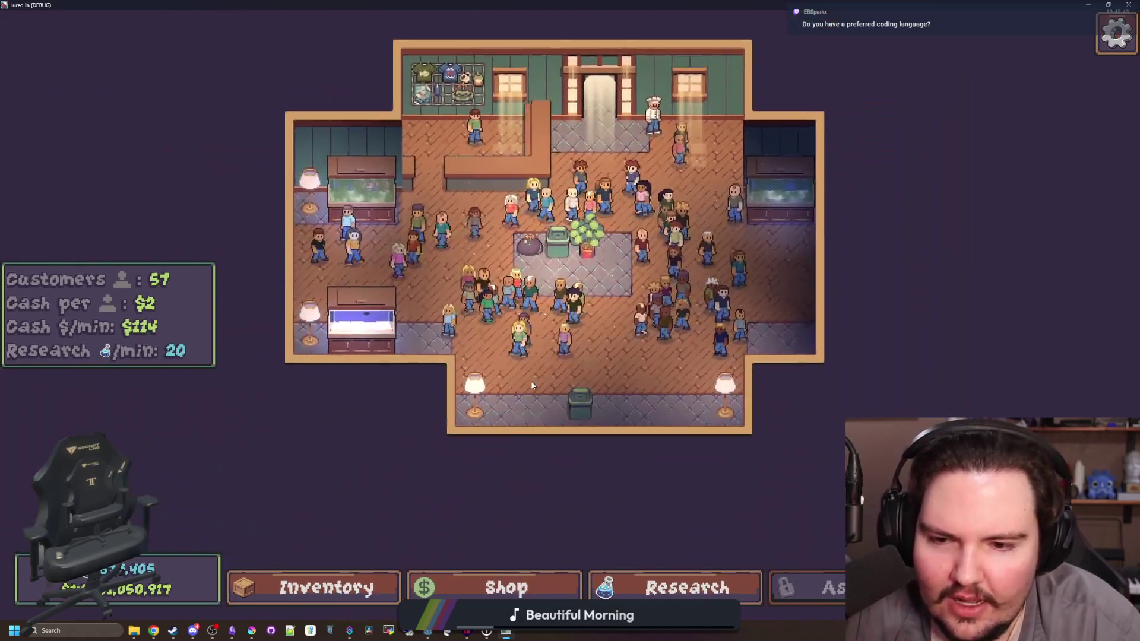
{"action": "scroll", "coordinate": [532, 386], "scroll_direction": "up", "scroll_amount": 4}
{"action": "scroll", "coordinate": [534, 383], "scroll_direction": "down", "scroll_amount": 3}
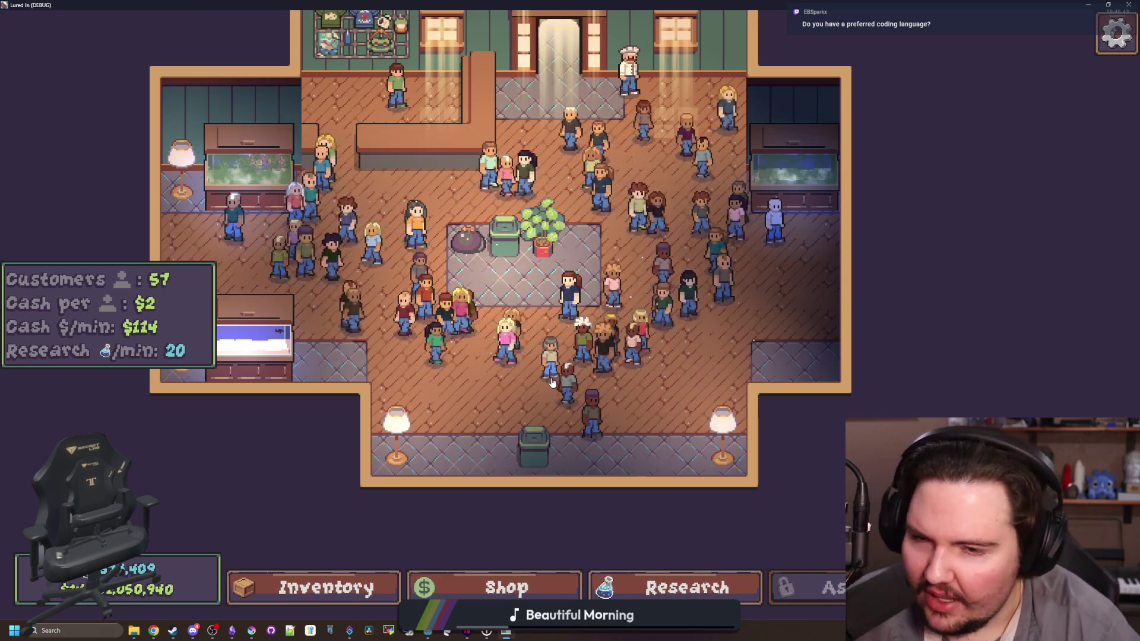
{"action": "scroll", "coordinate": [554, 312], "scroll_direction": "up", "scroll_amount": 5}
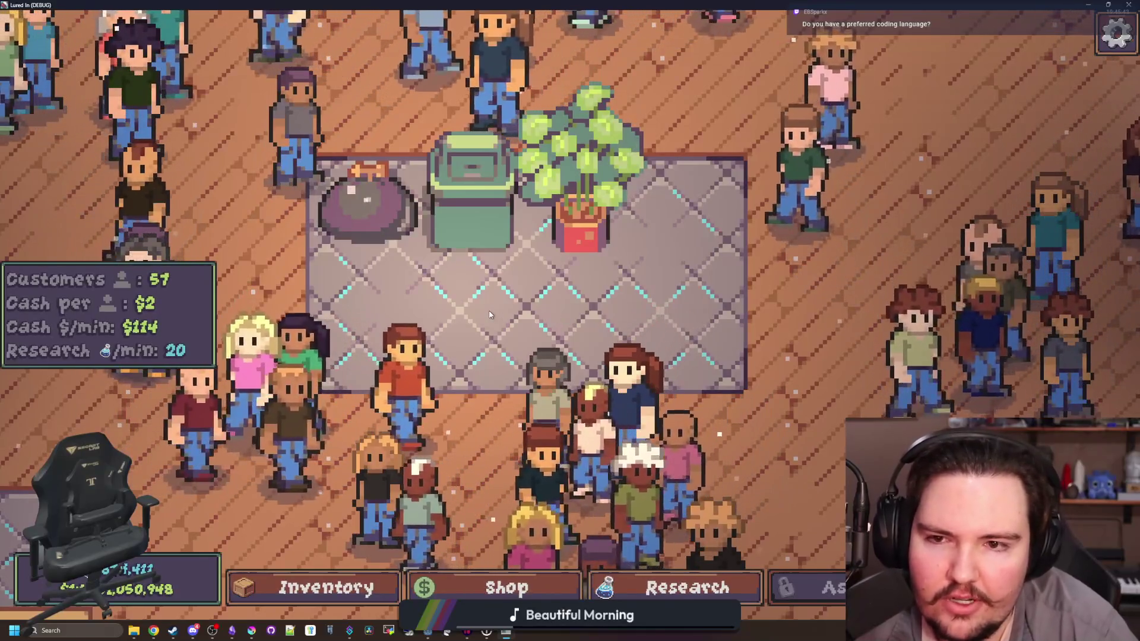
{"action": "scroll", "coordinate": [523, 300], "scroll_direction": "down", "scroll_amount": 5}
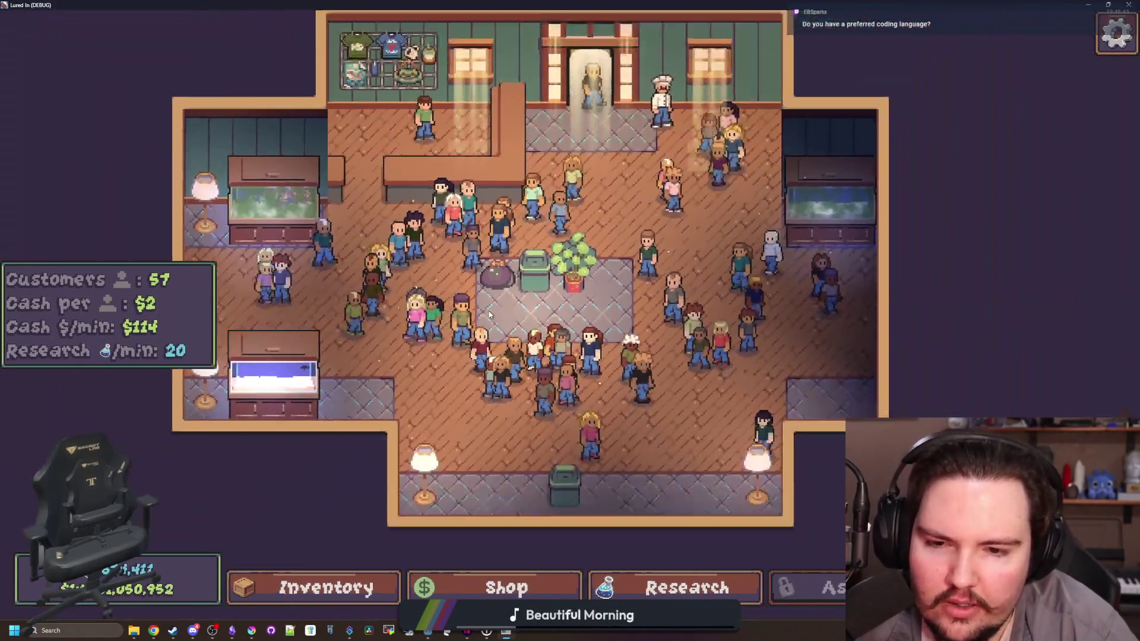
{"action": "scroll", "coordinate": [525, 300], "scroll_direction": "up", "scroll_amount": 3}
{"action": "scroll", "coordinate": [565, 314], "scroll_direction": "down", "scroll_amount": 3}
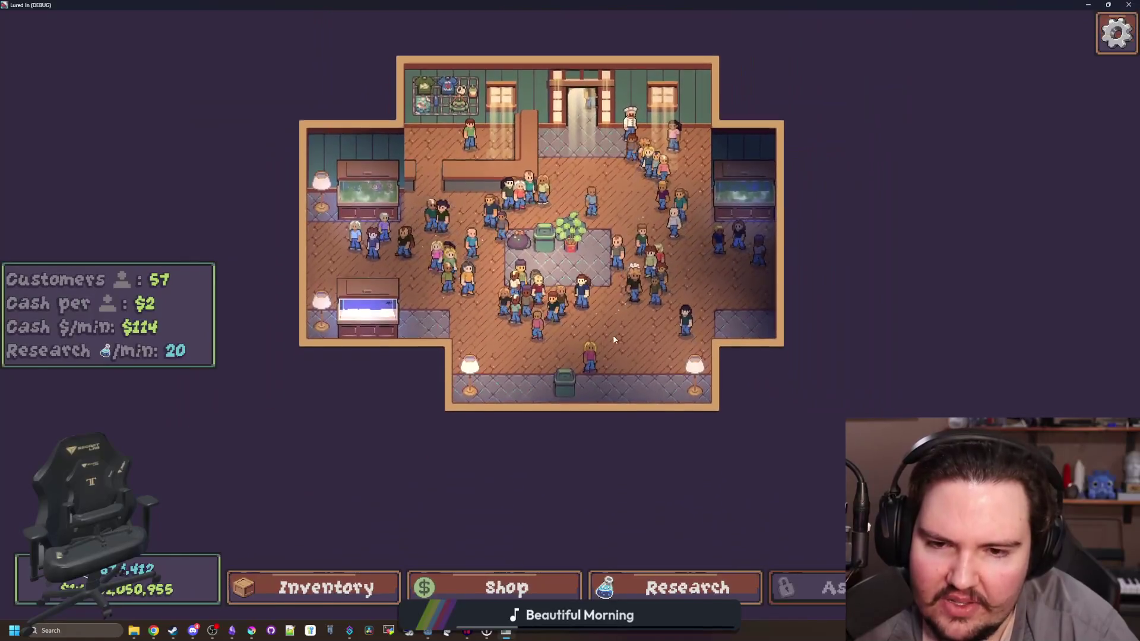
{"action": "scroll", "coordinate": [617, 401], "scroll_direction": "up", "scroll_amount": 2}
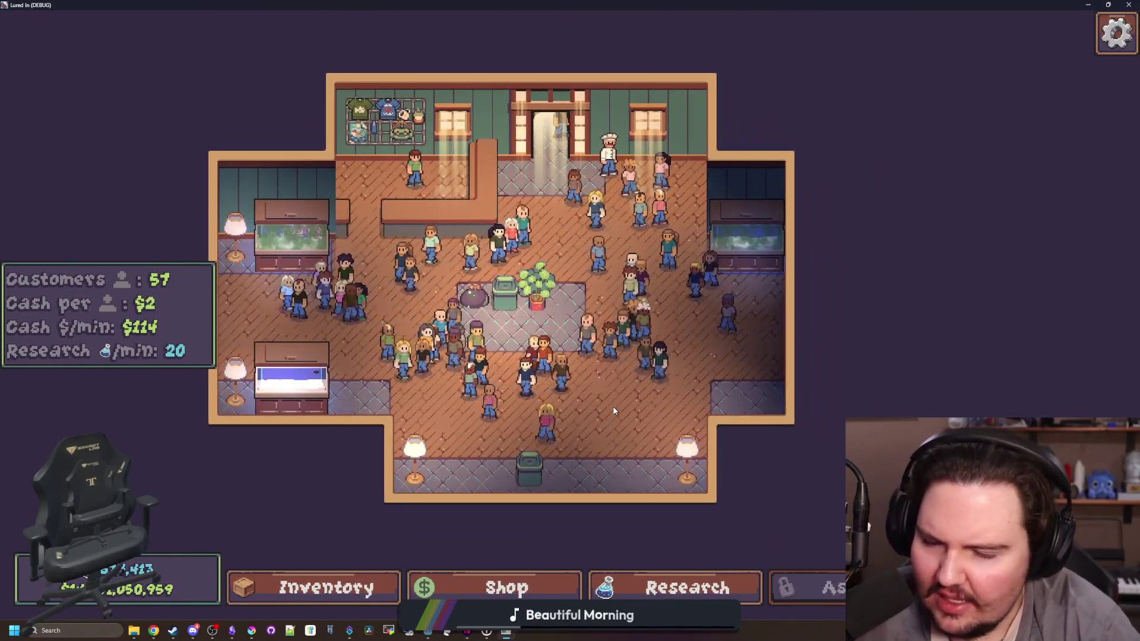
{"action": "scroll", "coordinate": [615, 410], "scroll_direction": "down", "scroll_amount": 1}
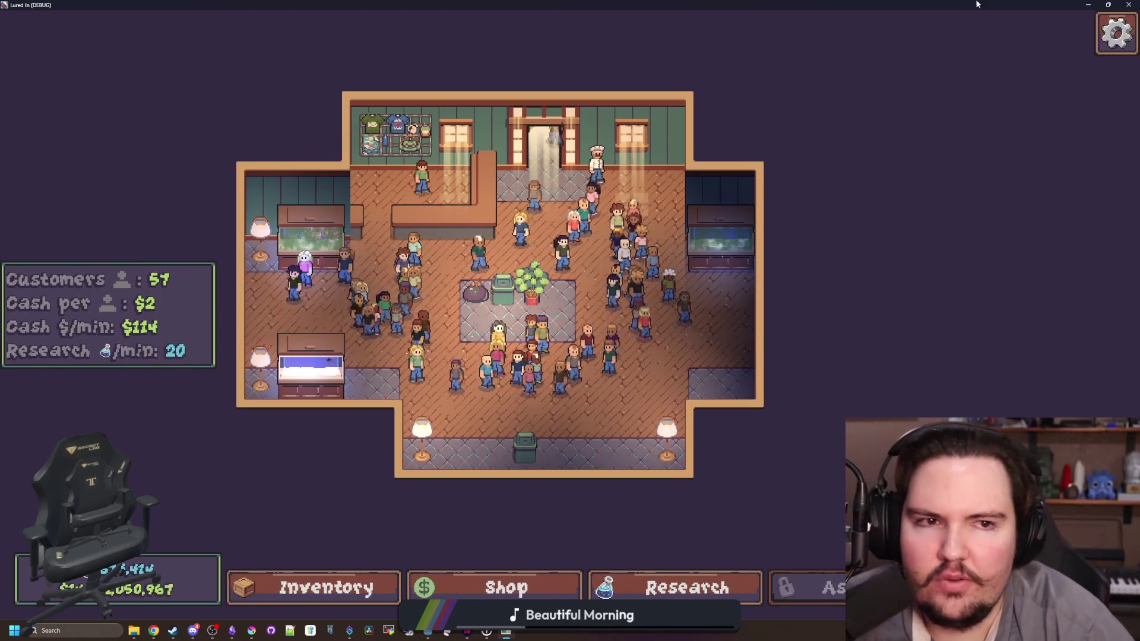
{"action": "key", "text": "super+Down"}
{"action": "left_click", "coordinate": [593, 252]}
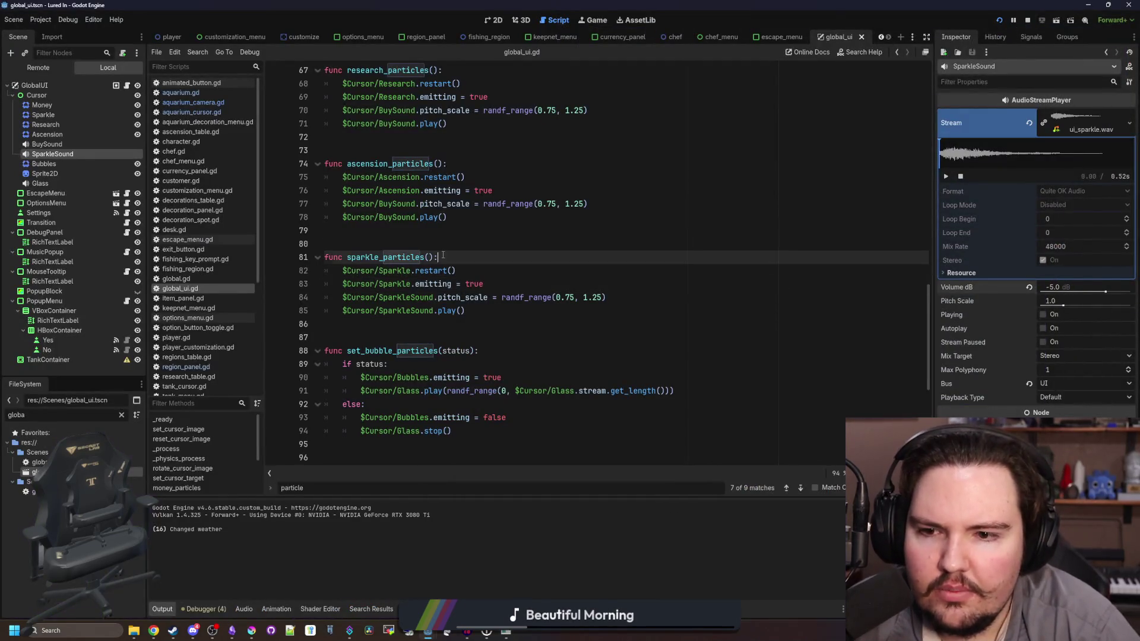
{"action": "left_click", "coordinate": [497, 308]}
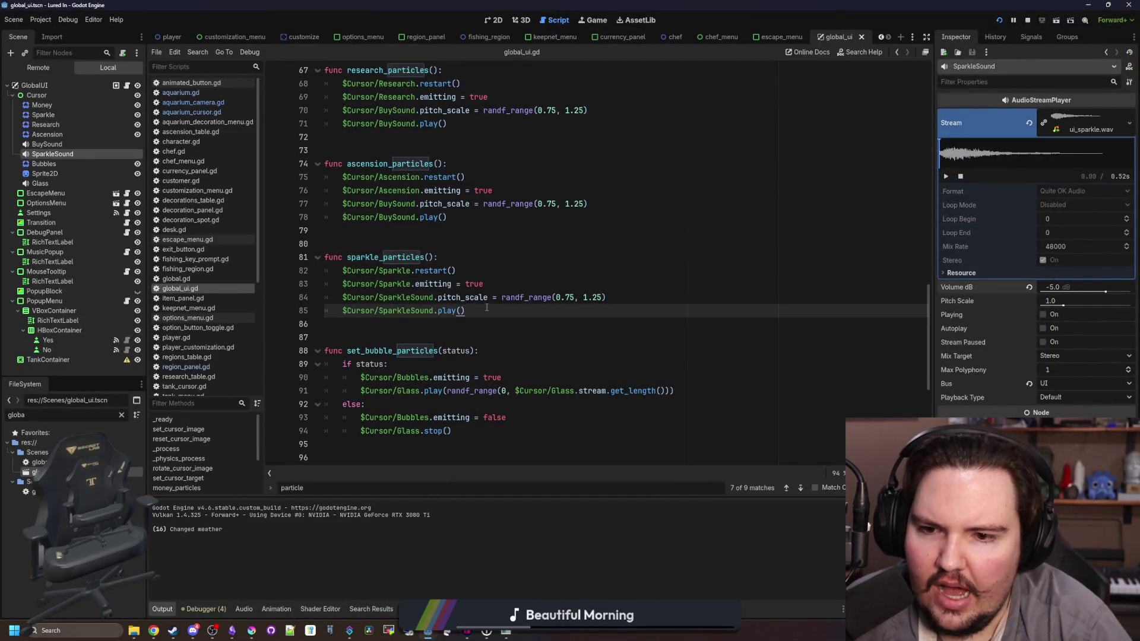
{"action": "key", "text": "Return"}
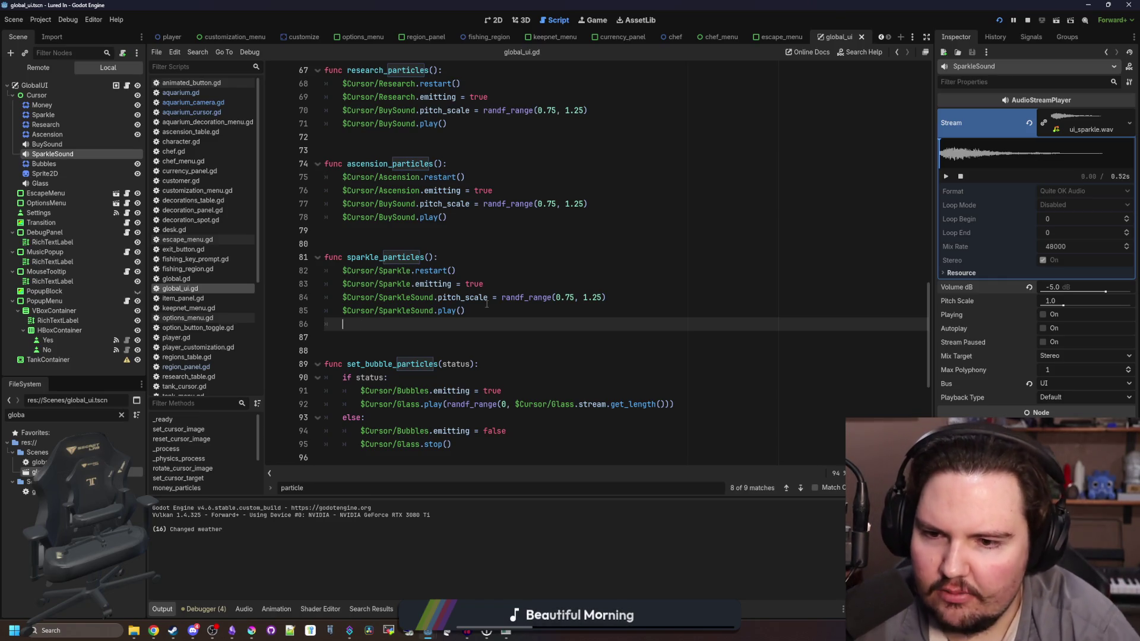
{"action": "key", "text": "ctrl+z"}
{"action": "left_click", "coordinate": [438, 240]}
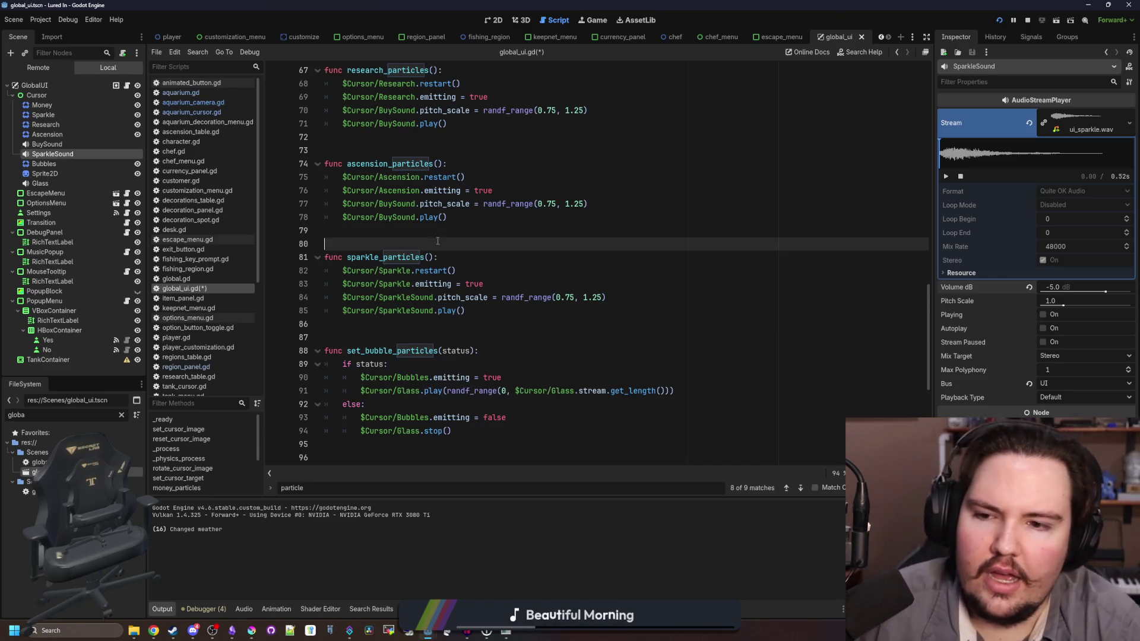
{"action": "scroll", "coordinate": [514, 187], "scroll_direction": "down", "scroll_amount": 7}
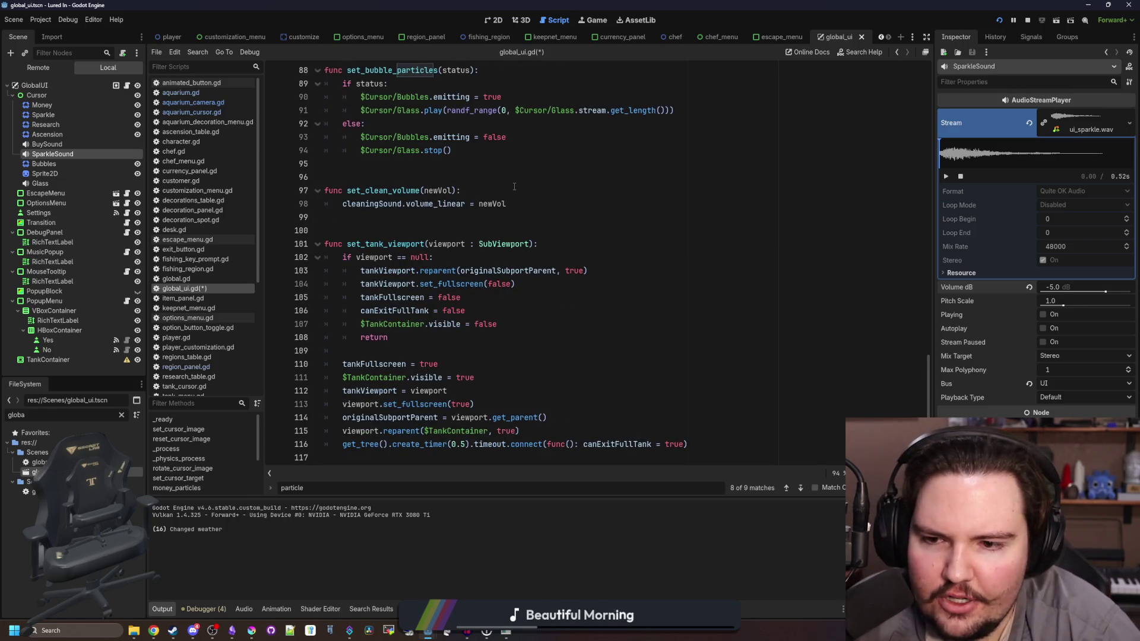
{"action": "scroll", "coordinate": [391, 344], "scroll_direction": "up", "scroll_amount": 7}
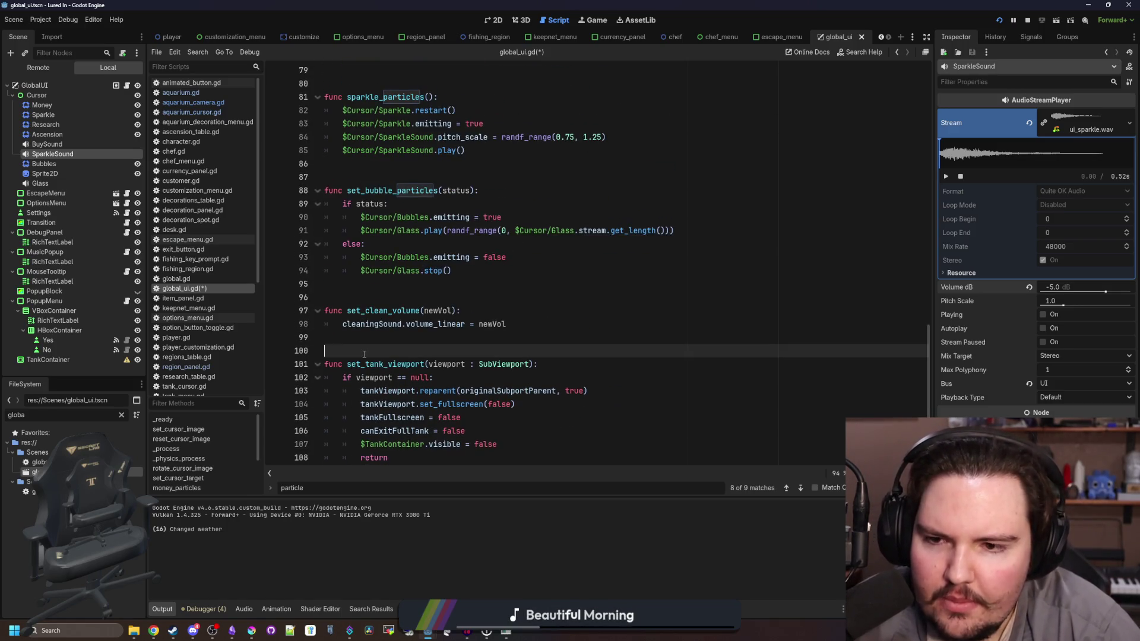
{"action": "scroll", "coordinate": [468, 365], "scroll_direction": "up", "scroll_amount": 2}
{"action": "left_click", "coordinate": [484, 392]}
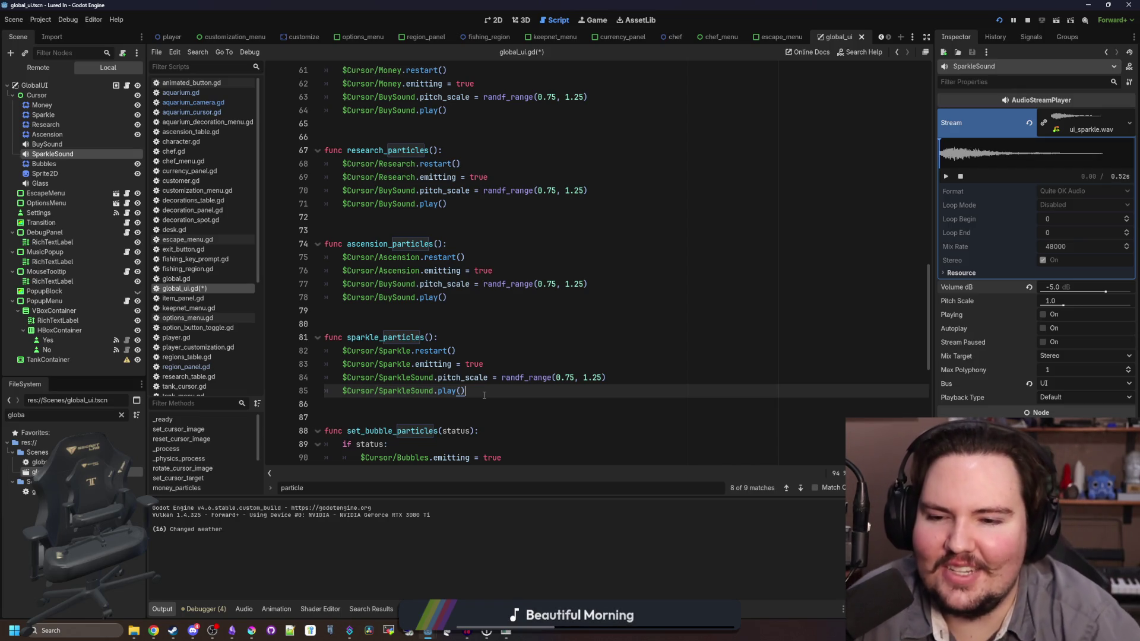
{"action": "key", "text": "ctrl+s"}
{"action": "scroll", "coordinate": [492, 374], "scroll_direction": "down", "scroll_amount": 1}
{"action": "key", "text": "ctrl+s"}
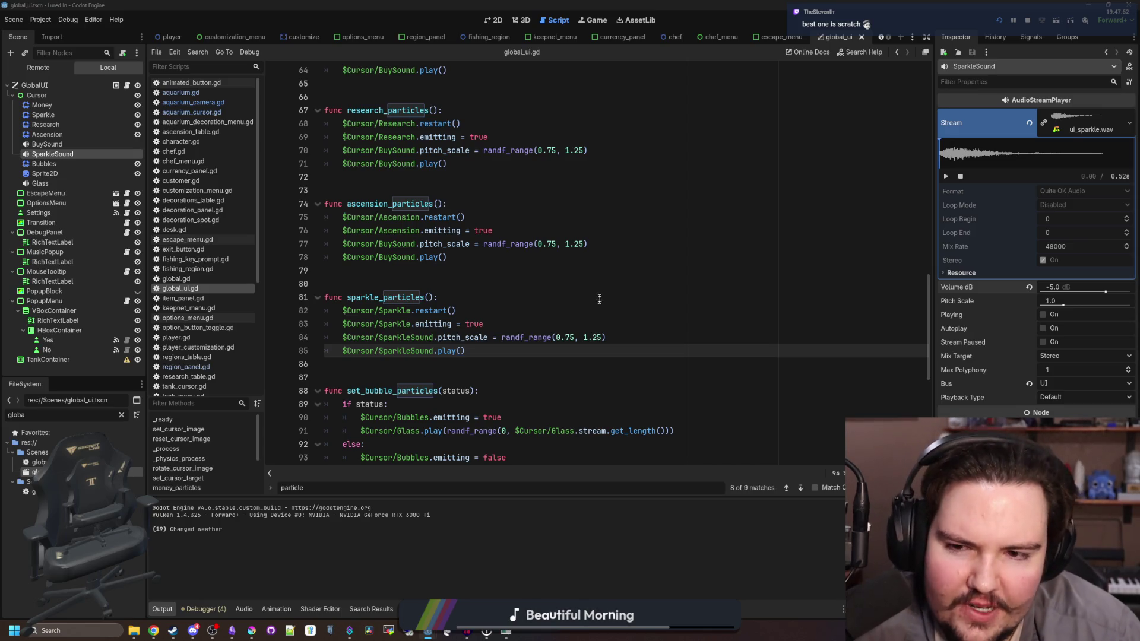
{"action": "left_click", "coordinate": [402, 259]}
{"action": "key", "text": "ctrl+s"}
{"action": "left_click", "coordinate": [386, 270]}
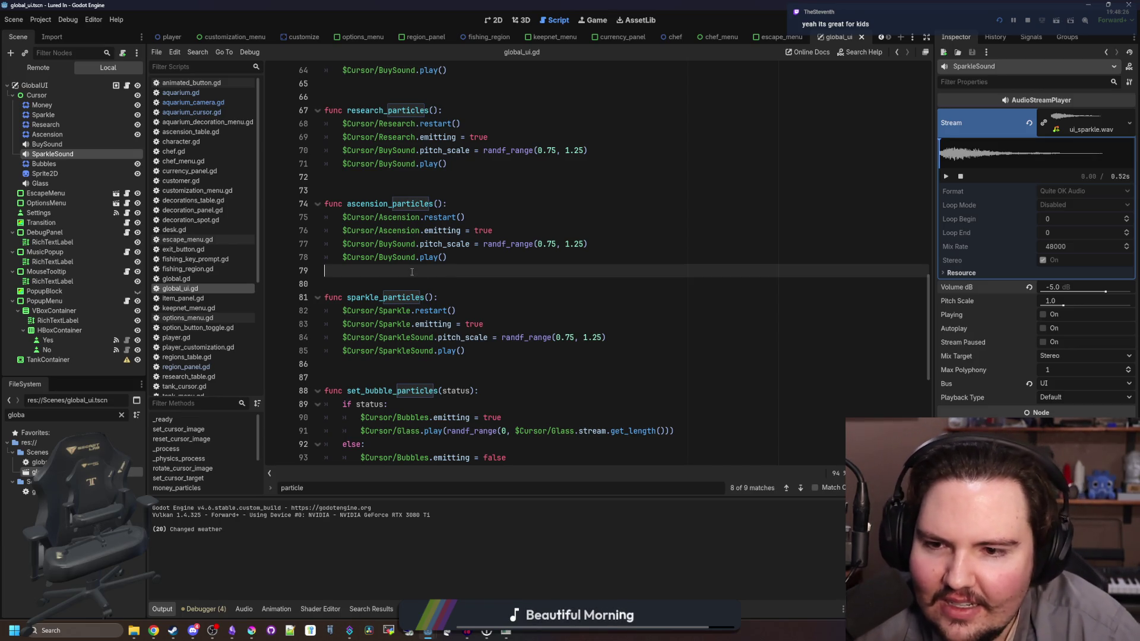
{"action": "scroll", "coordinate": [412, 272], "scroll_direction": "down", "scroll_amount": 8}
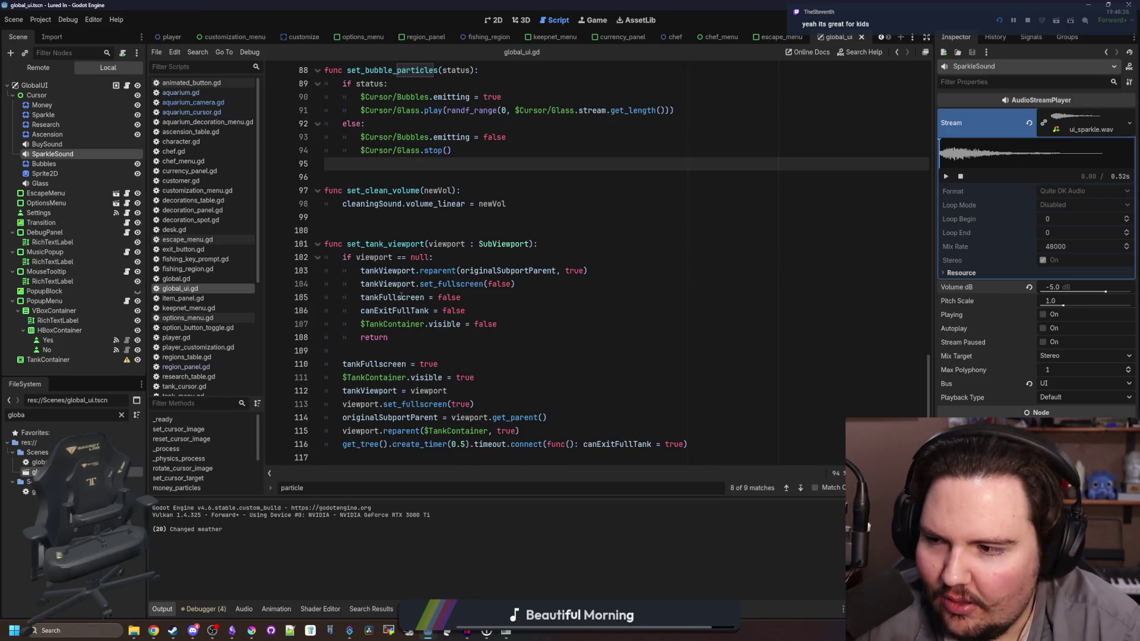
{"action": "key", "text": "ctrl+s"}
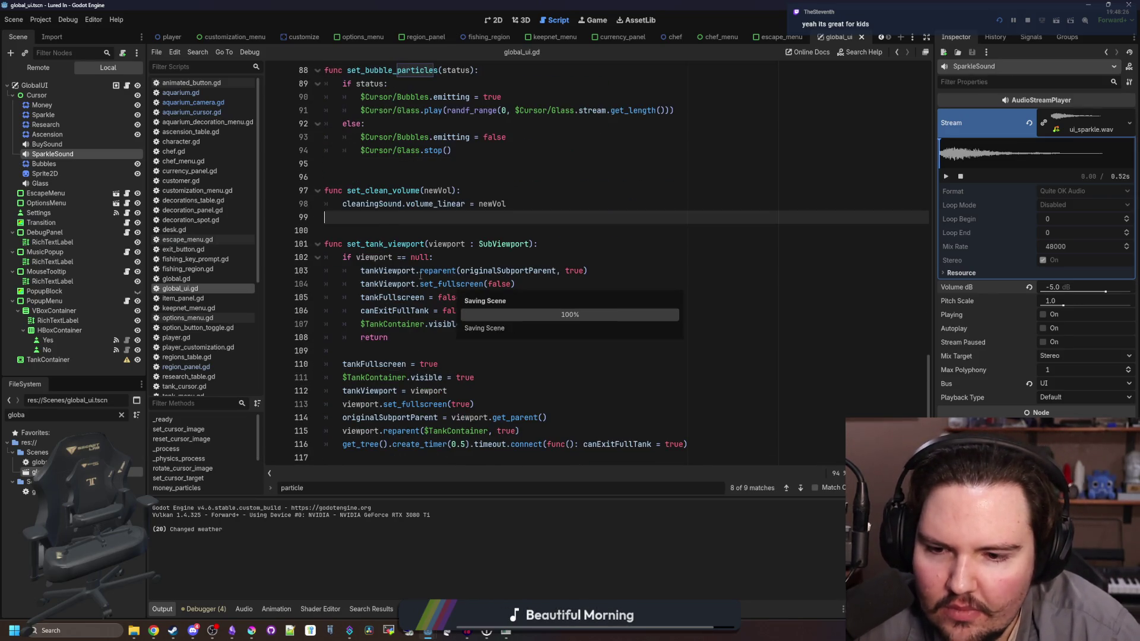
{"action": "scroll", "coordinate": [421, 267], "scroll_direction": "up", "scroll_amount": 20}
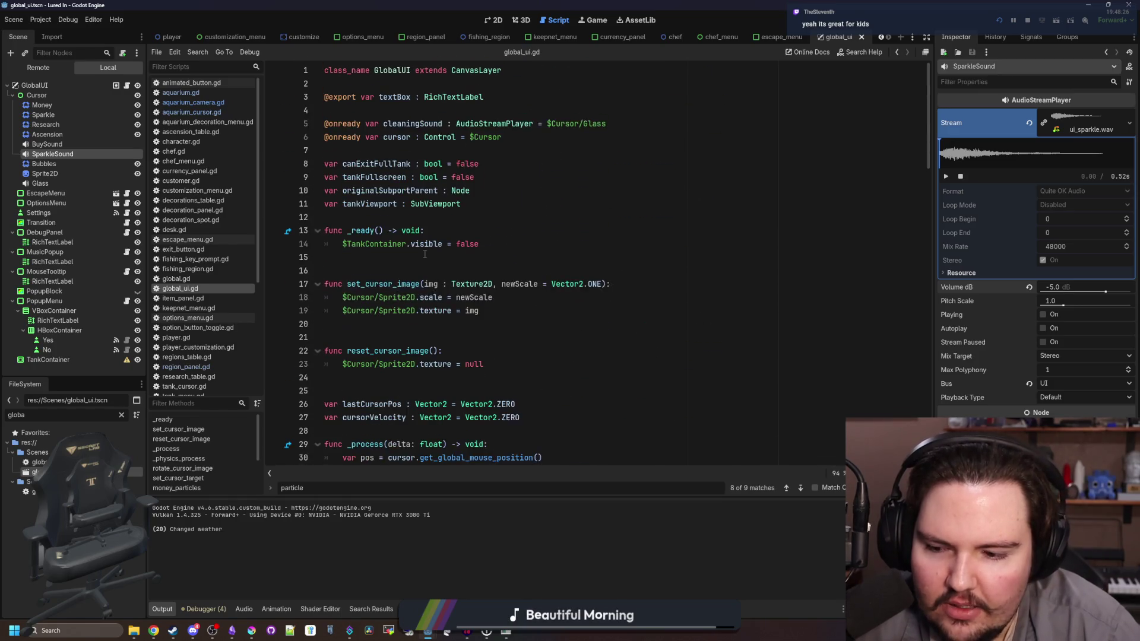
{"action": "left_click", "coordinate": [374, 259]}
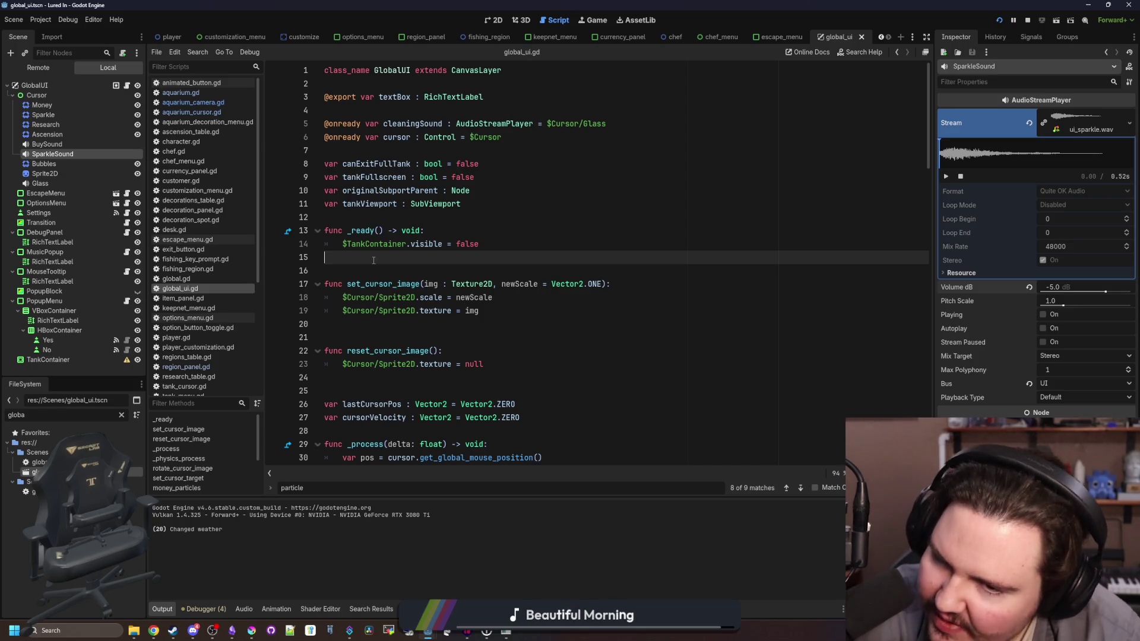
{"action": "scroll", "coordinate": [373, 260], "scroll_direction": "down", "scroll_amount": 11}
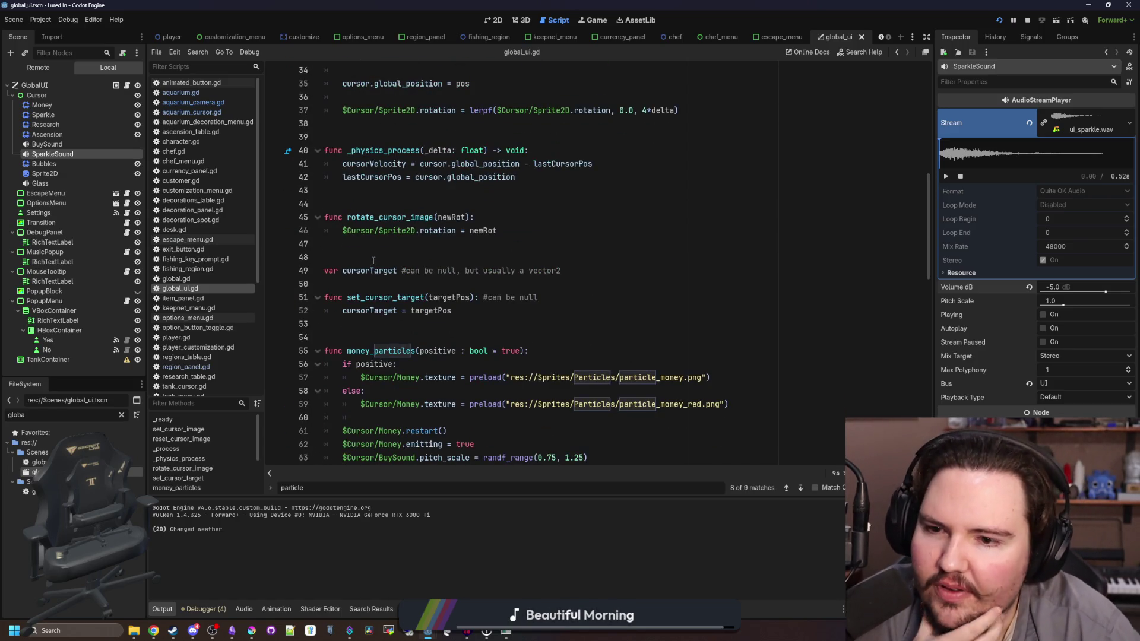
{"action": "scroll", "coordinate": [373, 260], "scroll_direction": "down", "scroll_amount": 5}
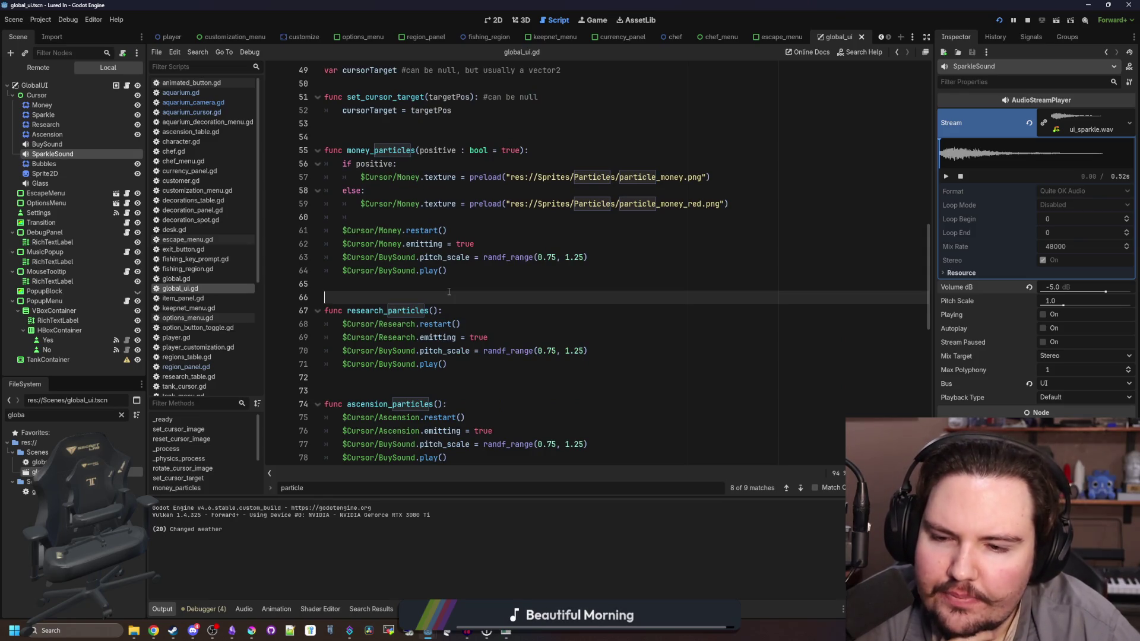
{"action": "scroll", "coordinate": [517, 262], "scroll_direction": "down", "scroll_amount": 8}
{"action": "scroll", "coordinate": [516, 263], "scroll_direction": "down", "scroll_amount": 5}
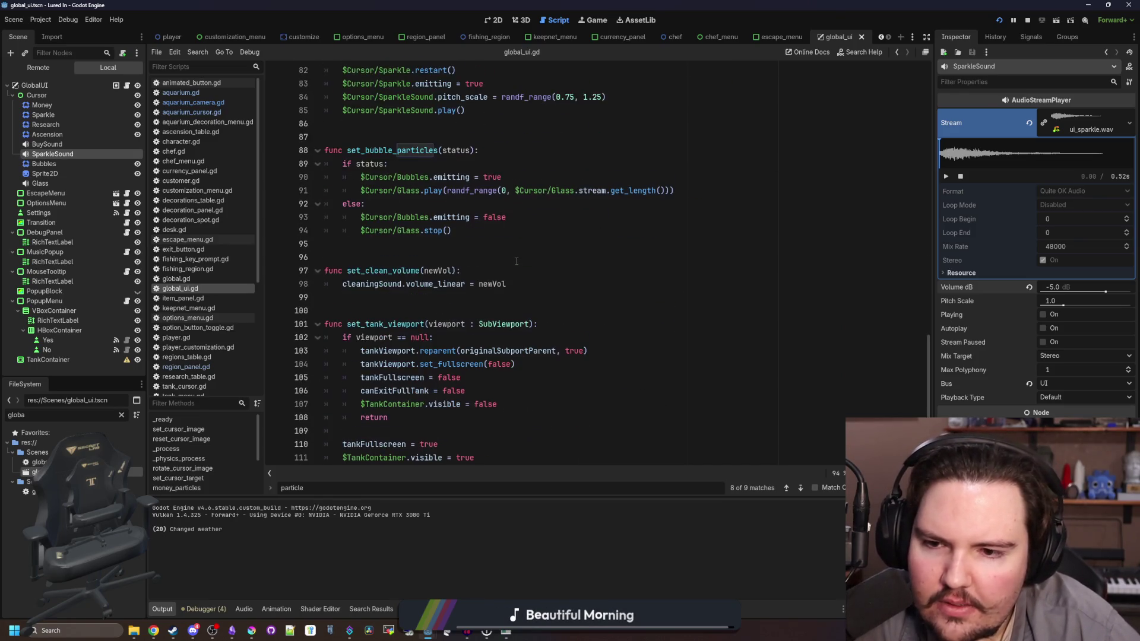
{"action": "left_click", "coordinate": [536, 313]}
{"action": "key", "text": "Down"}
{"action": "key", "text": "Up"}
{"action": "key", "text": "Up"}
{"action": "key", "text": "Up"}
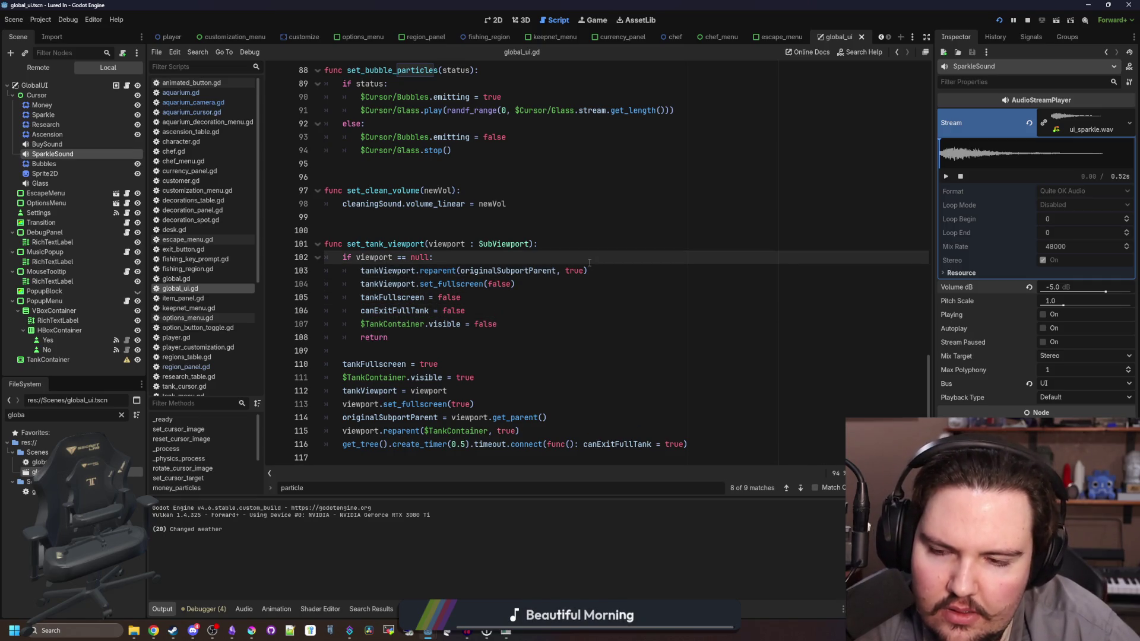
{"action": "key", "text": "Down"}
{"action": "key", "text": "Down"}
{"action": "key", "text": "Down"}
{"action": "key", "text": "Down"}
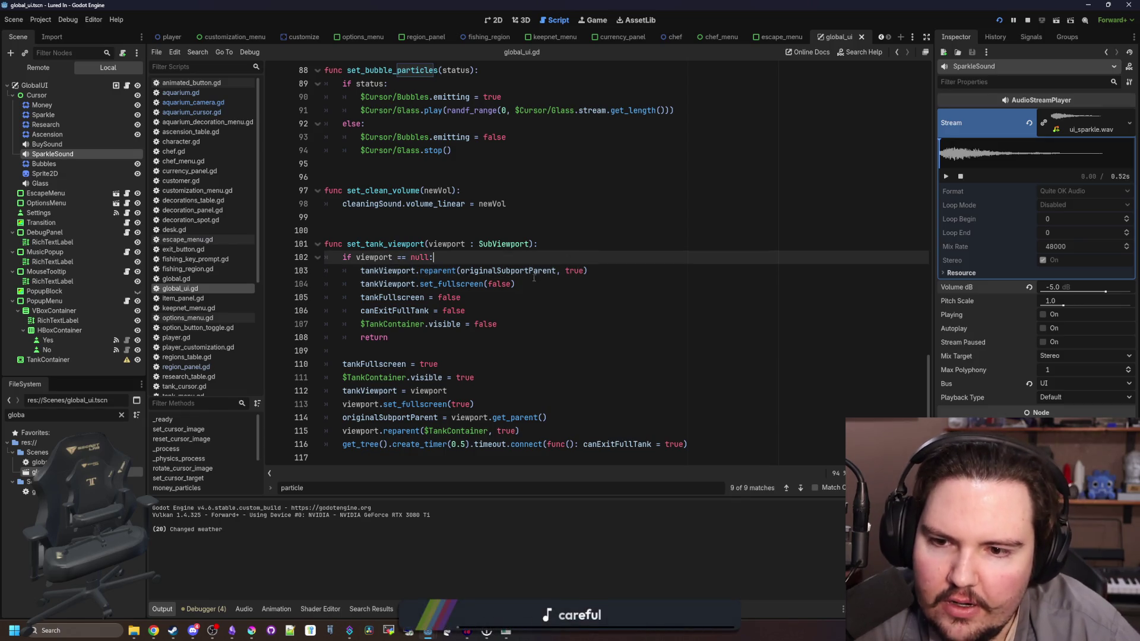
{"action": "key", "text": "Down"}
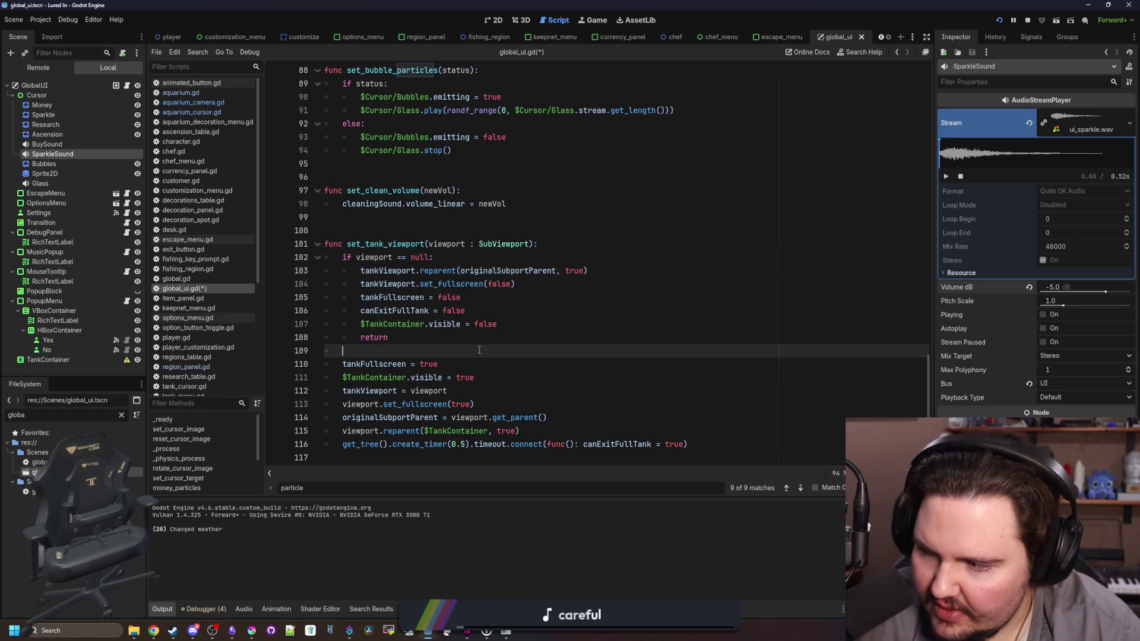
{"action": "key", "text": "ctrl+s"}
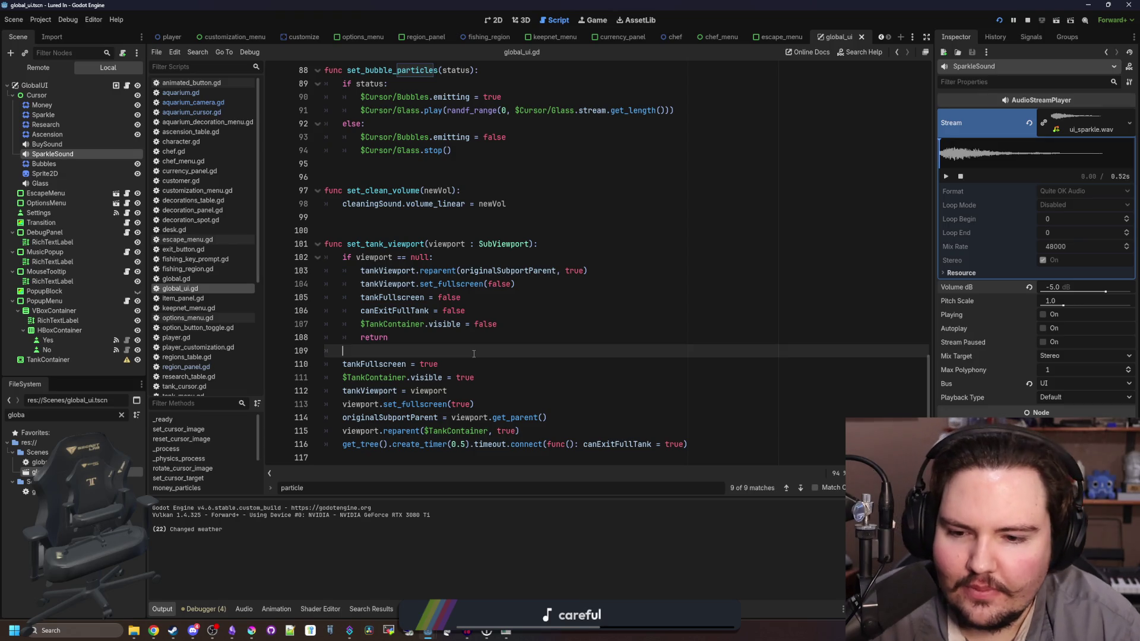
{"action": "scroll", "coordinate": [474, 354], "scroll_direction": "up", "scroll_amount": 20}
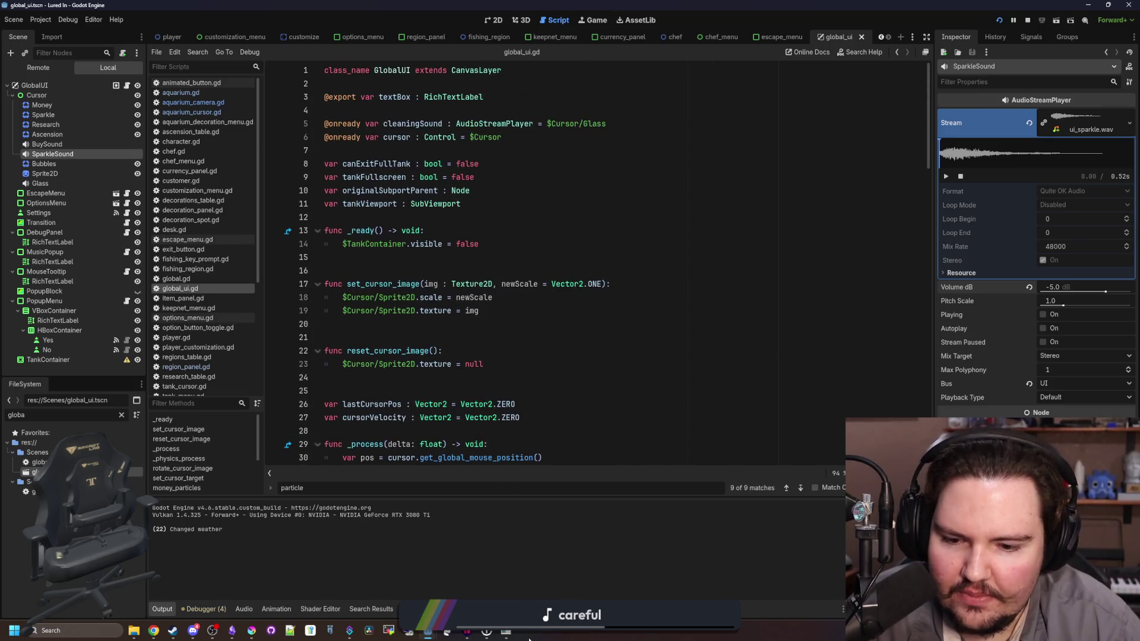
Step: Bring the running Lured In game forward and maximize it to fill the screen
{"action": "mouse_move", "coordinate": [508, 635]}
{"action": "left_click", "coordinate": [506, 570]}
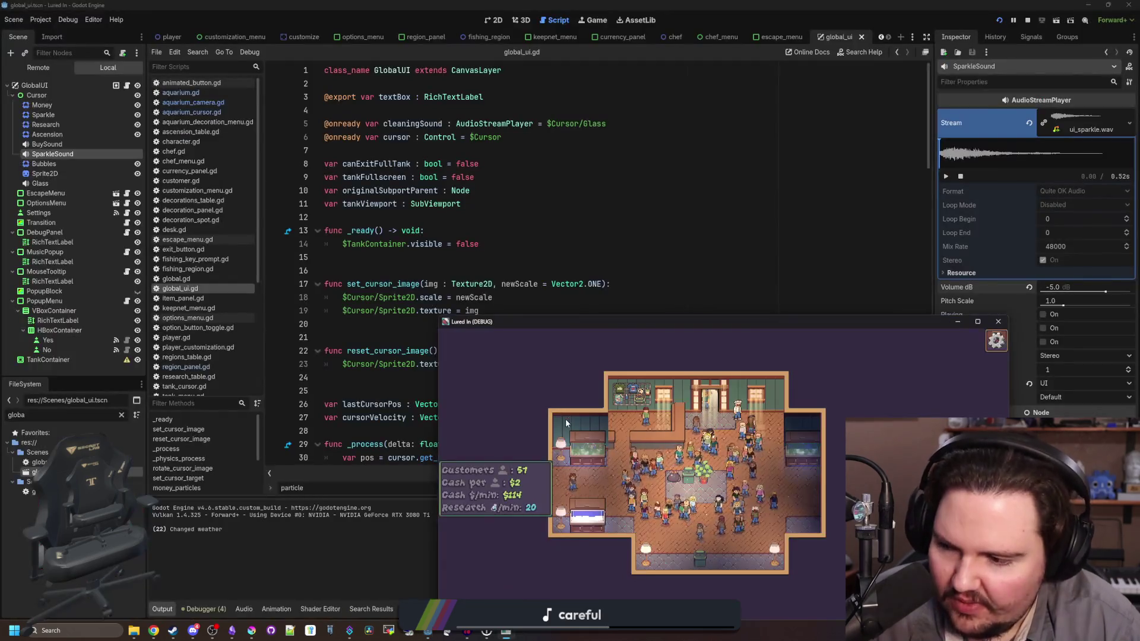
{"action": "left_click_drag", "start_coordinate": [663, 322], "coordinate": [535, 2]}
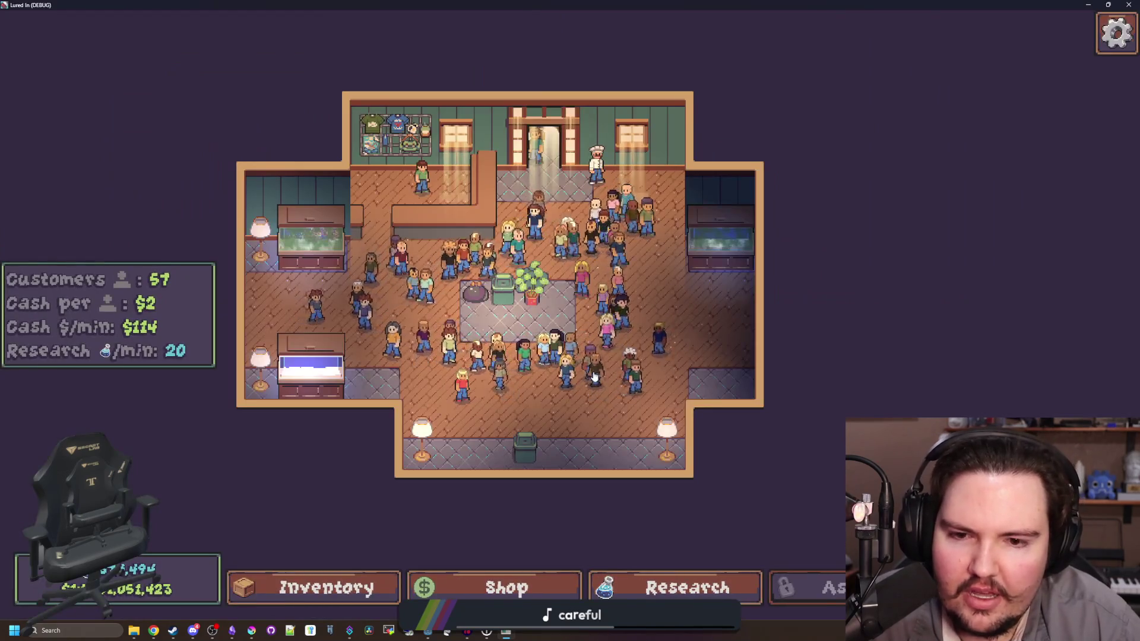
Step: Zoom out to show the whole shop, then switch to Obsidian
{"action": "scroll", "coordinate": [597, 377], "scroll_direction": "down", "scroll_amount": 3}
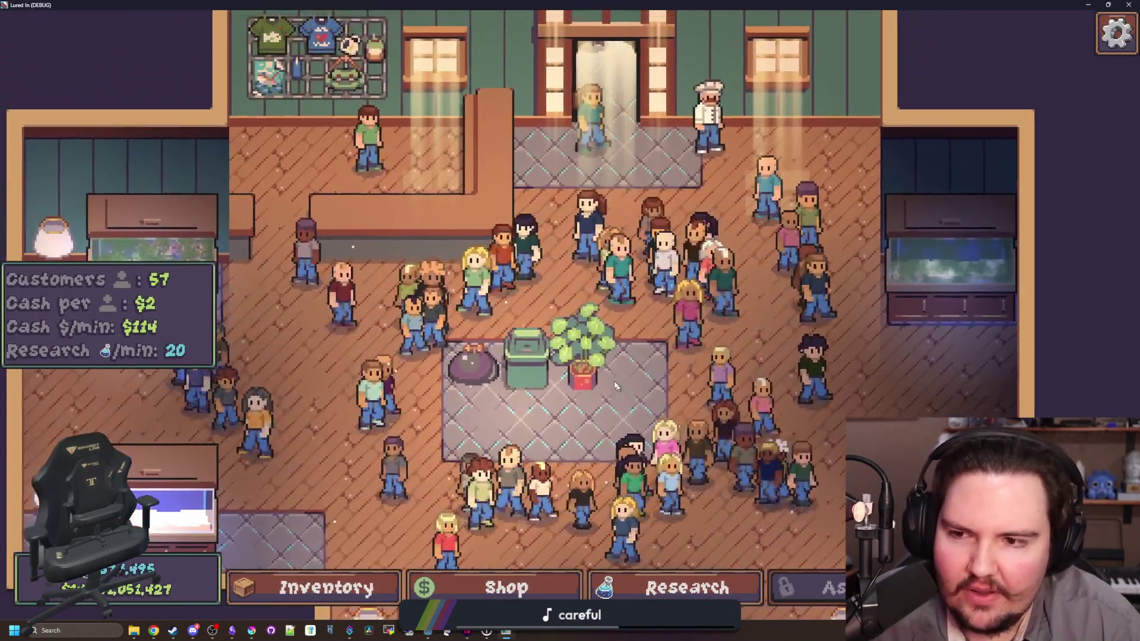
{"action": "scroll", "coordinate": [607, 382], "scroll_direction": "down", "scroll_amount": 2}
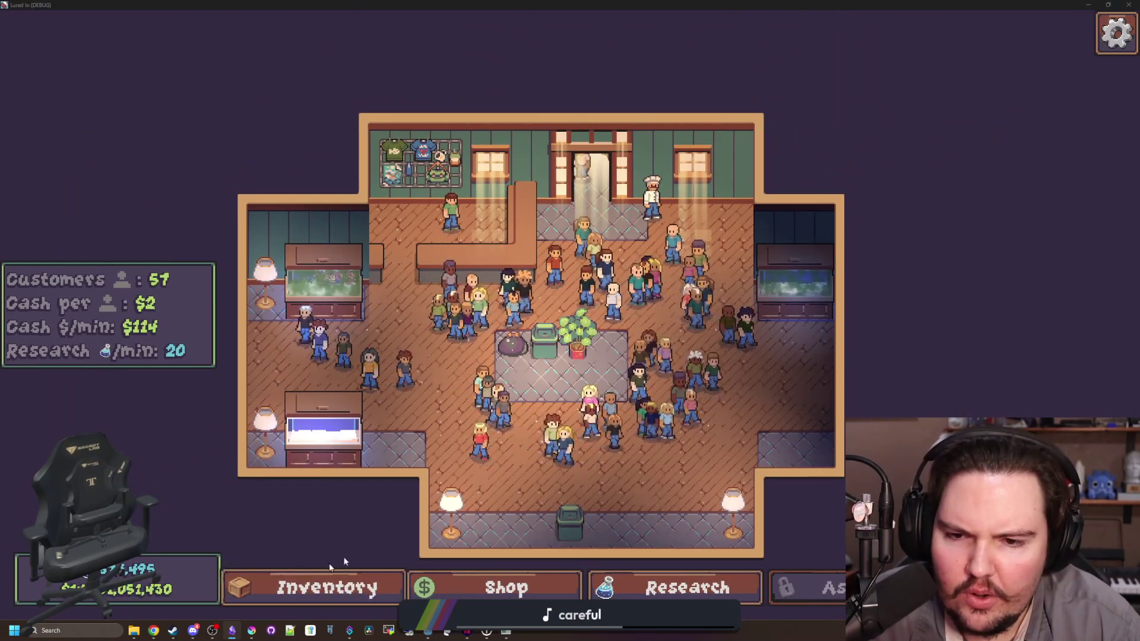
{"action": "key", "text": "alt+Tab"}
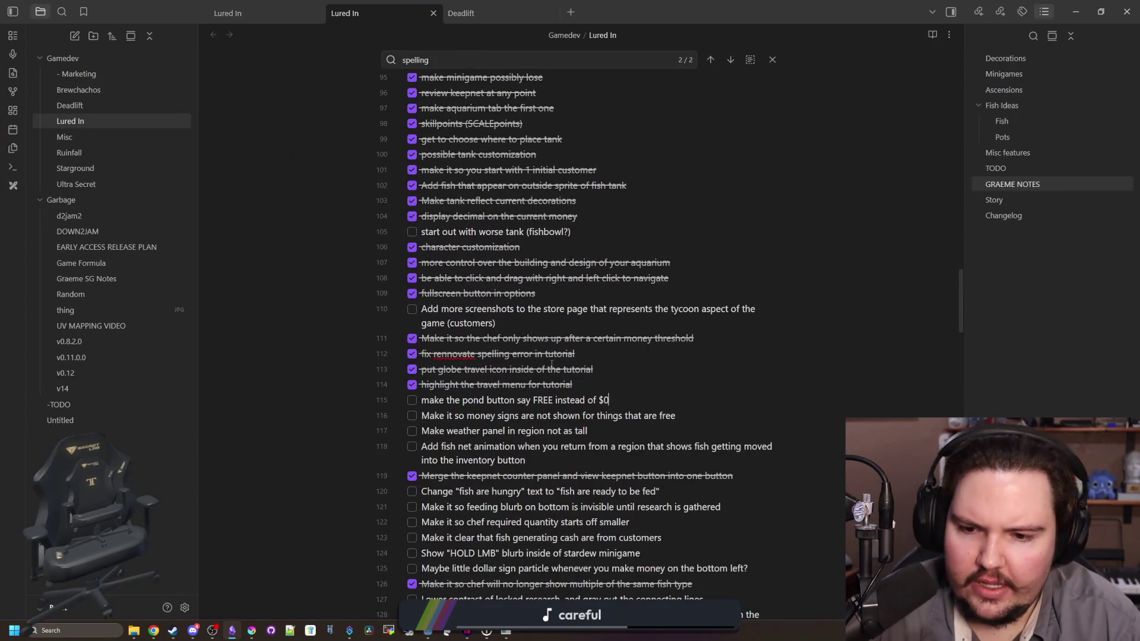
Step: Add the changelog entry 'button costs that are free now show "FREE" instead of $0' below the chef trade-offer line
{"action": "scroll", "coordinate": [552, 365], "scroll_direction": "down", "scroll_amount": 15}
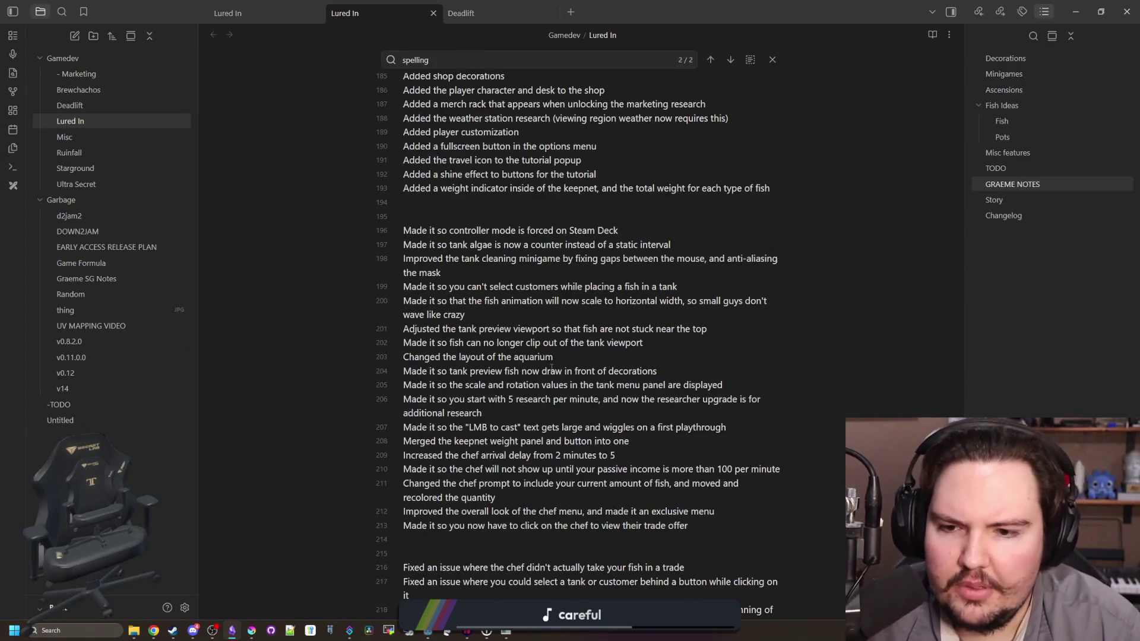
{"action": "scroll", "coordinate": [552, 369], "scroll_direction": "down", "scroll_amount": 2}
{"action": "left_click", "coordinate": [738, 403]}
{"action": "key", "text": "Return"}
{"action": "type", "text": "Made it so button"}
{"action": "key", "text": "BackSpace"}
{"action": "key", "text": "BackSpace"}
{"action": "key", "text": "BackSpace"}
{"action": "type", "text": "costs that are free now show"}
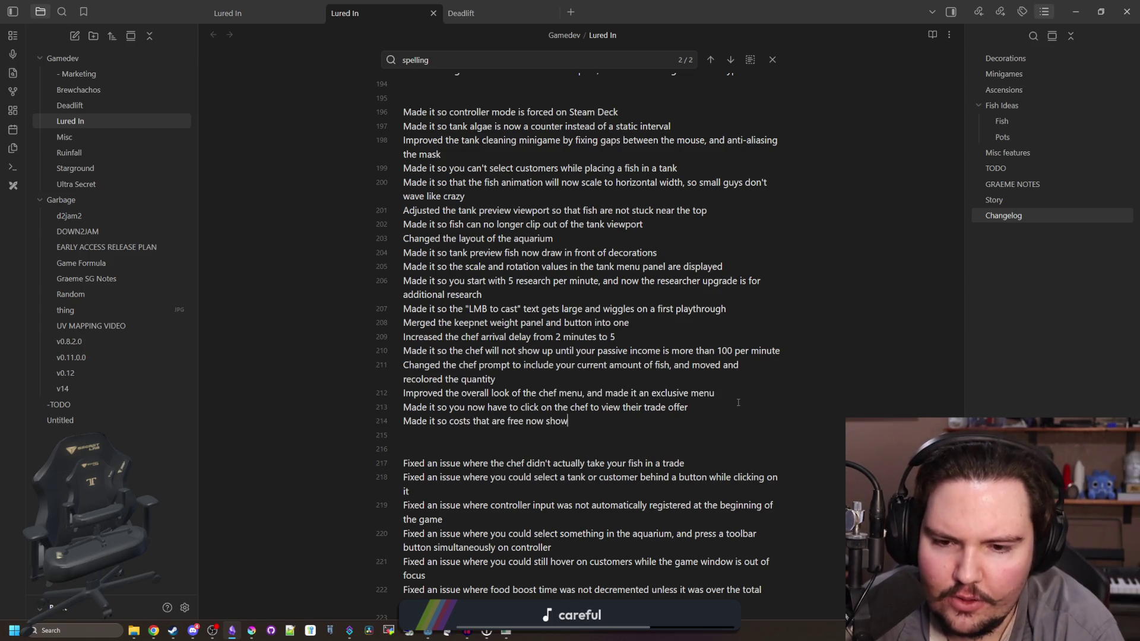
{"action": "type", "text": " \"FREE\" instead of "}
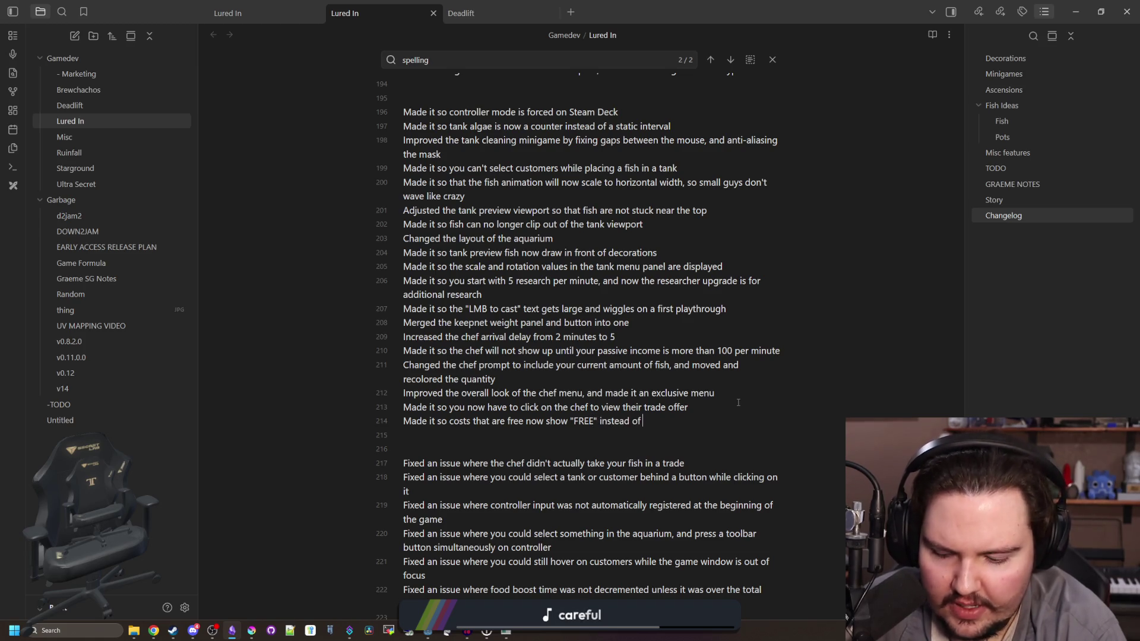
{"action": "type", "text": "$0"}
{"action": "key", "text": "Return"}
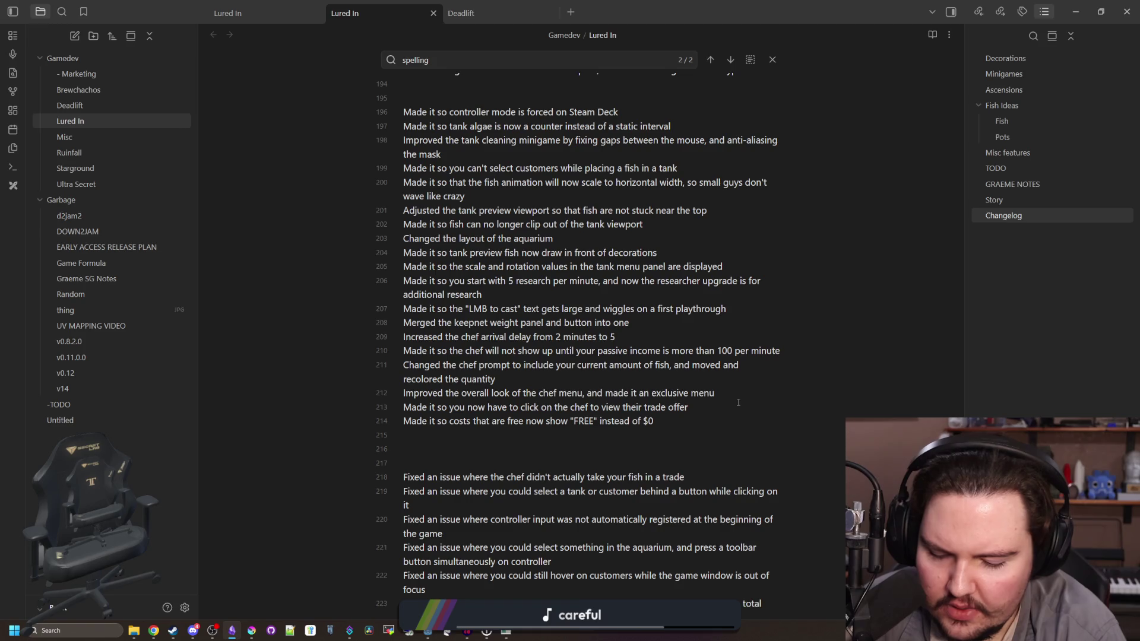
{"action": "type", "text": "Requi"}
{"action": "key", "text": "BackSpace"}
{"action": "key", "text": "BackSpace"}
{"action": "key", "text": "BackSpace"}
{"action": "type", "text": "equi"}
{"action": "key", "text": "BackSpace"}
{"action": "key", "text": "BackSpace"}
{"action": "key", "text": "BackSpace"}
Step: Add 'Added a sparkle particle that emits when you purchase things that are free' below the keepnet weight entry
{"action": "scroll", "coordinate": [738, 403], "scroll_direction": "up", "scroll_amount": 5}
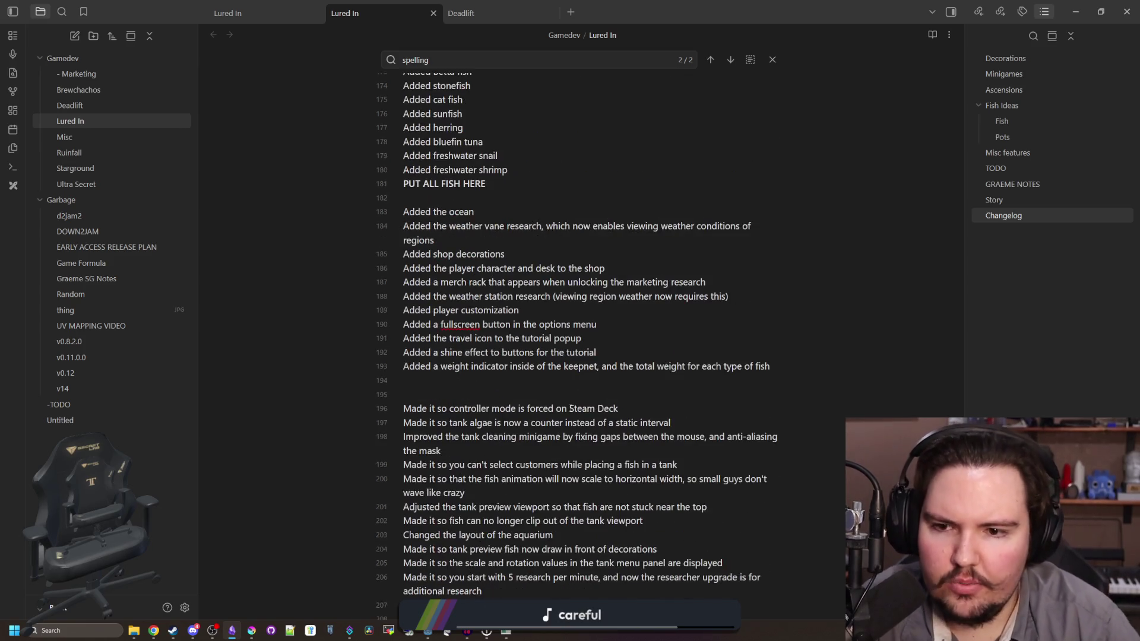
{"action": "left_click", "coordinate": [771, 366]}
{"action": "key", "text": "Return"}
{"action": "type", "text": "Added a sparkle particle that emitts"}
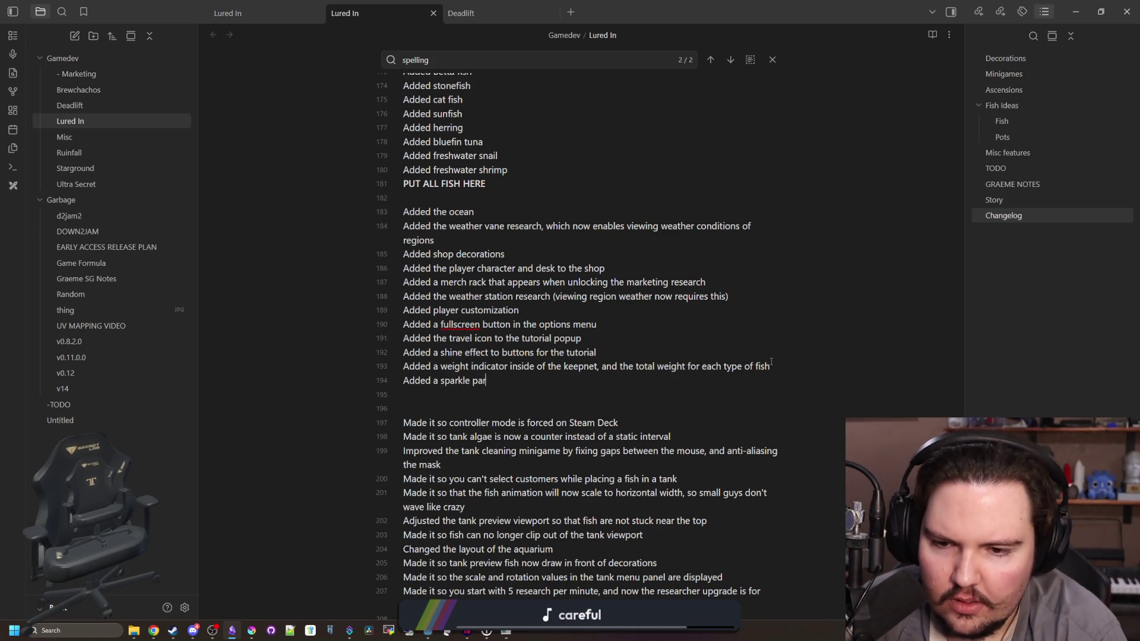
{"action": "key", "text": "BackSpace"}
{"action": "key", "text": "BackSpace"}
{"action": "type", "text": "s when you purchase things that are free"}
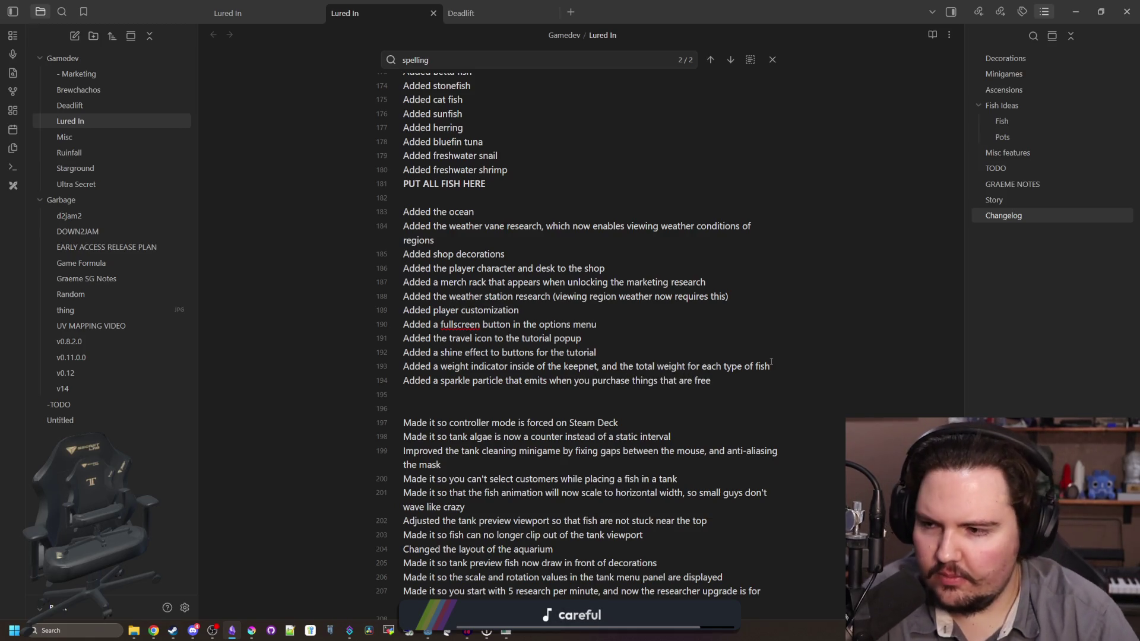
{"action": "scroll", "coordinate": [527, 366], "scroll_direction": "up", "scroll_amount": 2}
{"action": "left_click_drag", "start_coordinate": [642, 18], "coordinate": [684, 4]}
Step: Check off the pond button FREE and hidden money-signs-on-free-things TODO items
{"action": "scroll", "coordinate": [533, 300], "scroll_direction": "up", "scroll_amount": 15}
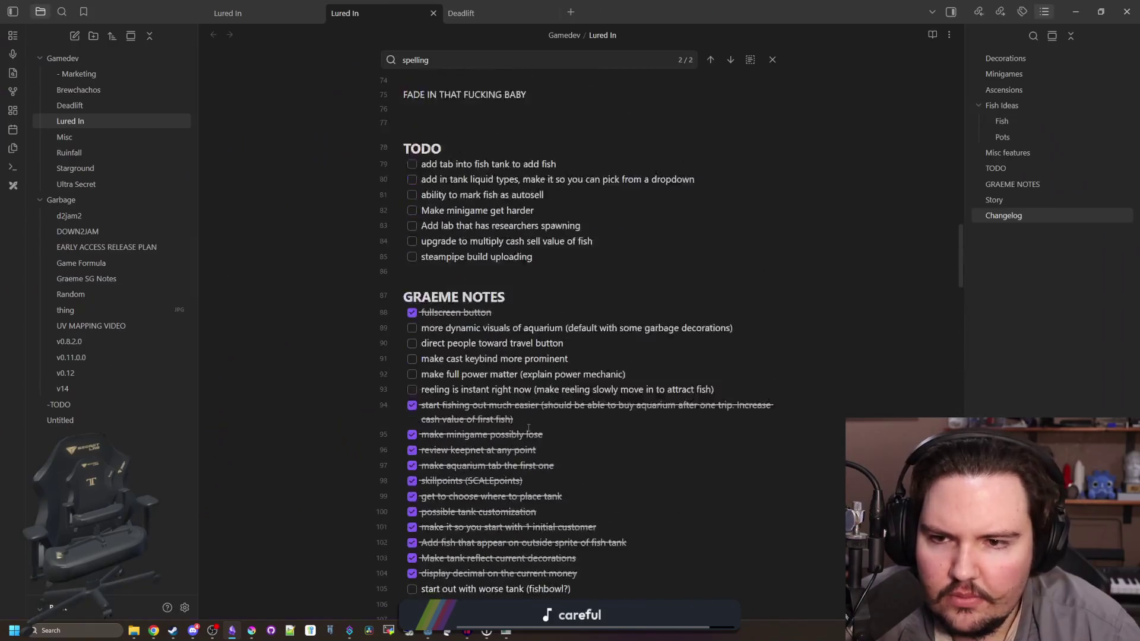
{"action": "scroll", "coordinate": [533, 301], "scroll_direction": "down", "scroll_amount": 3}
{"action": "scroll", "coordinate": [533, 301], "scroll_direction": "down", "scroll_amount": 4}
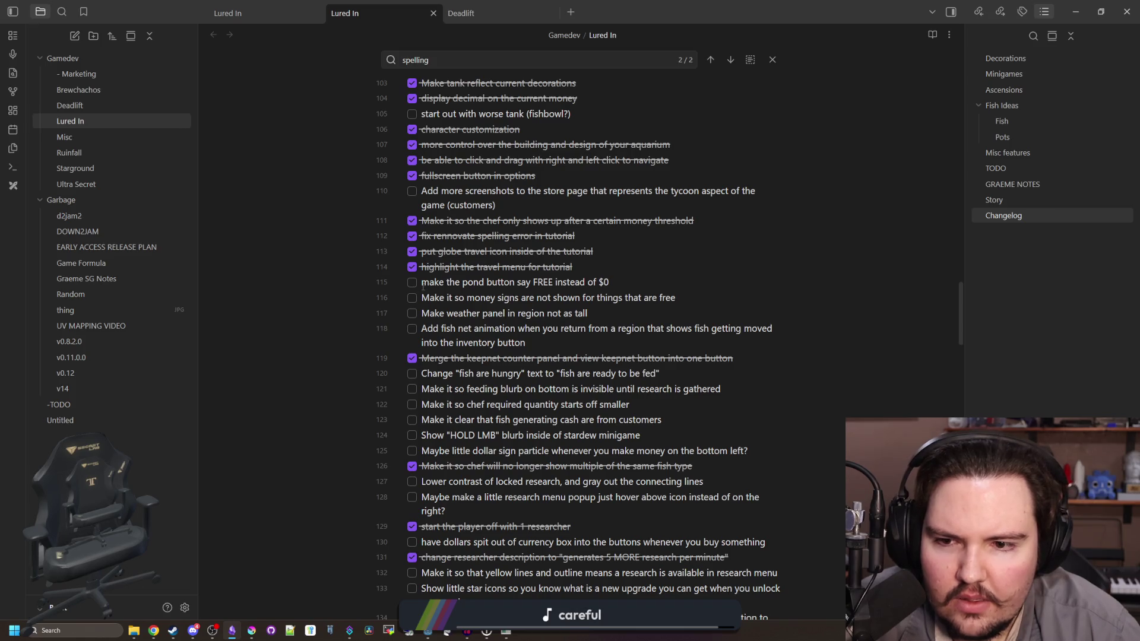
{"action": "left_click", "coordinate": [412, 283]}
{"action": "left_click", "coordinate": [412, 298]}
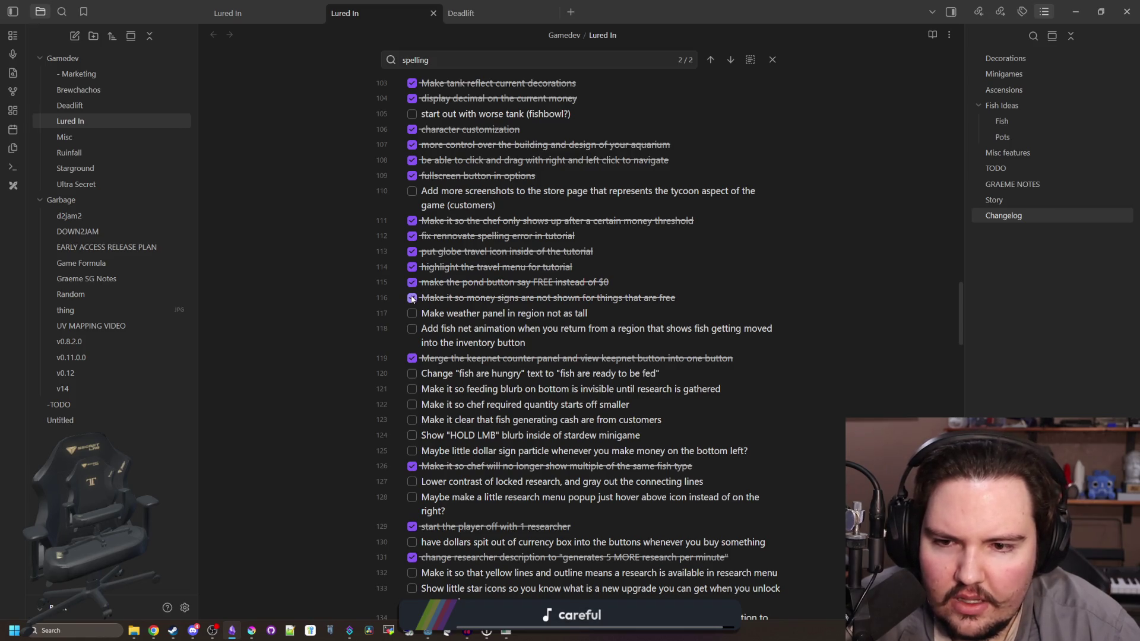
Step: Review the TODO list around the fish net animation item, briefly selecting lines 121–123
{"action": "scroll", "coordinate": [474, 284], "scroll_direction": "down", "scroll_amount": 7}
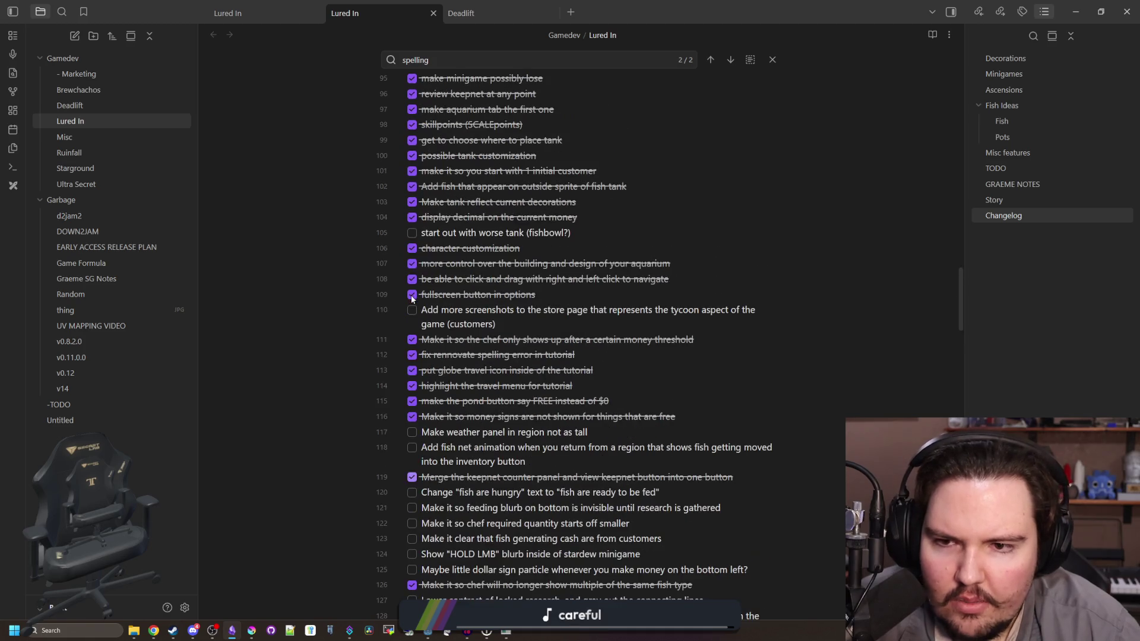
{"action": "scroll", "coordinate": [472, 321], "scroll_direction": "up", "scroll_amount": 6}
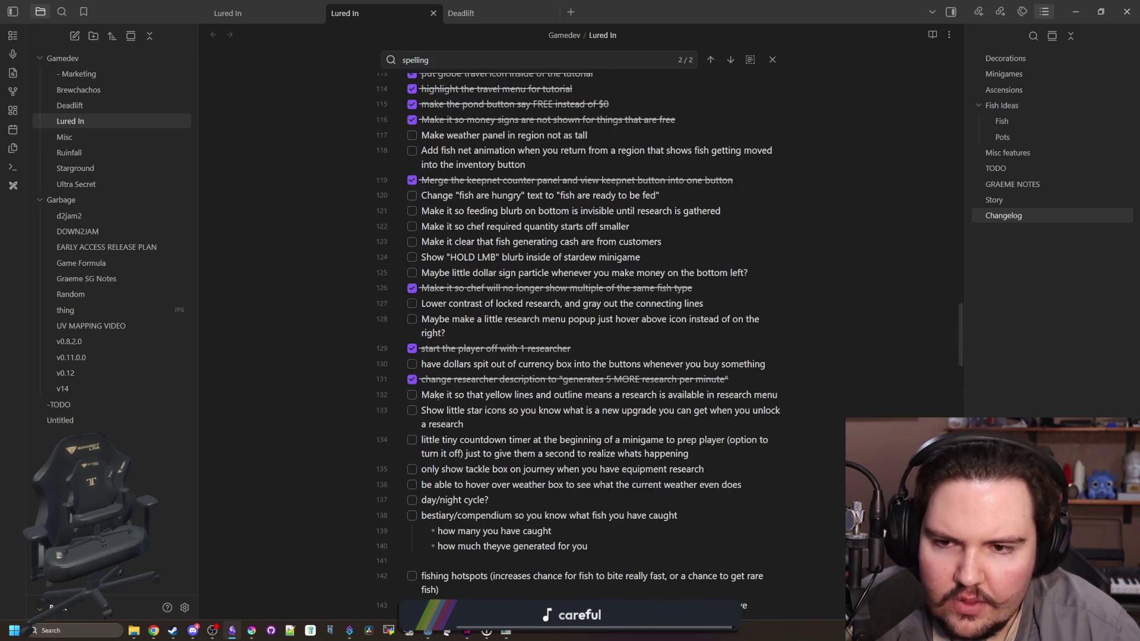
{"action": "scroll", "coordinate": [428, 376], "scroll_direction": "up", "scroll_amount": 4}
{"action": "left_click_drag", "start_coordinate": [658, 417], "coordinate": [412, 248]}
{"action": "left_click", "coordinate": [499, 340]}
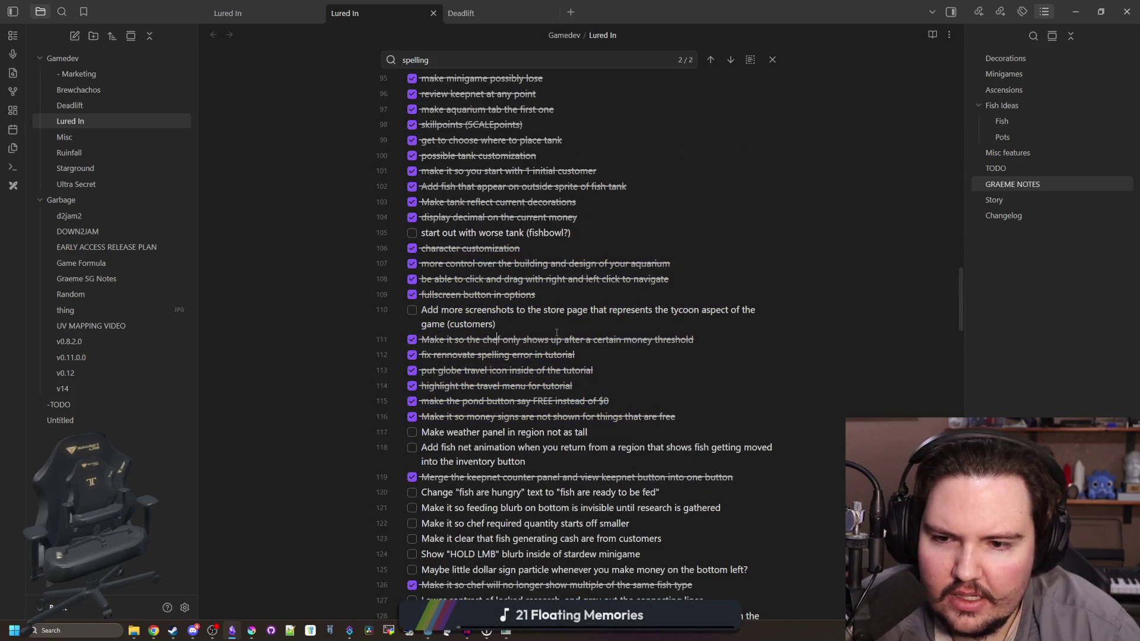
{"action": "scroll", "coordinate": [569, 324], "scroll_direction": "down", "scroll_amount": 3}
{"action": "left_click", "coordinate": [584, 289]}
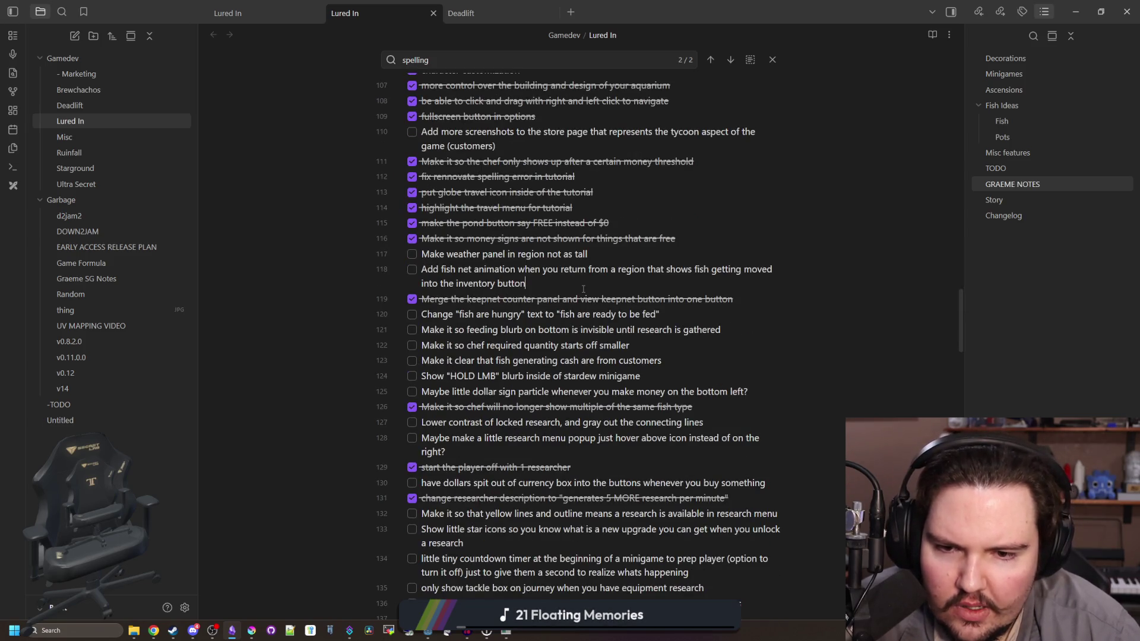
{"action": "left_click_drag", "start_coordinate": [434, 329], "coordinate": [583, 359]}
{"action": "left_click", "coordinate": [583, 359]}
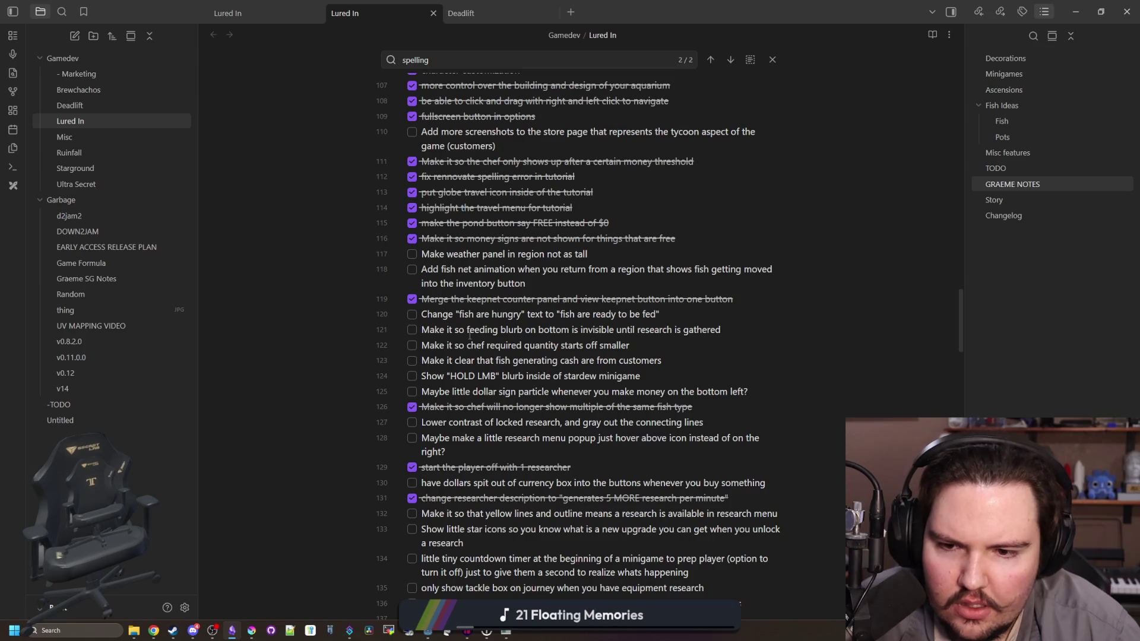
Step: Select and review the TODO ideas on lines 135–153
{"action": "scroll", "coordinate": [470, 337], "scroll_direction": "down", "scroll_amount": 1}
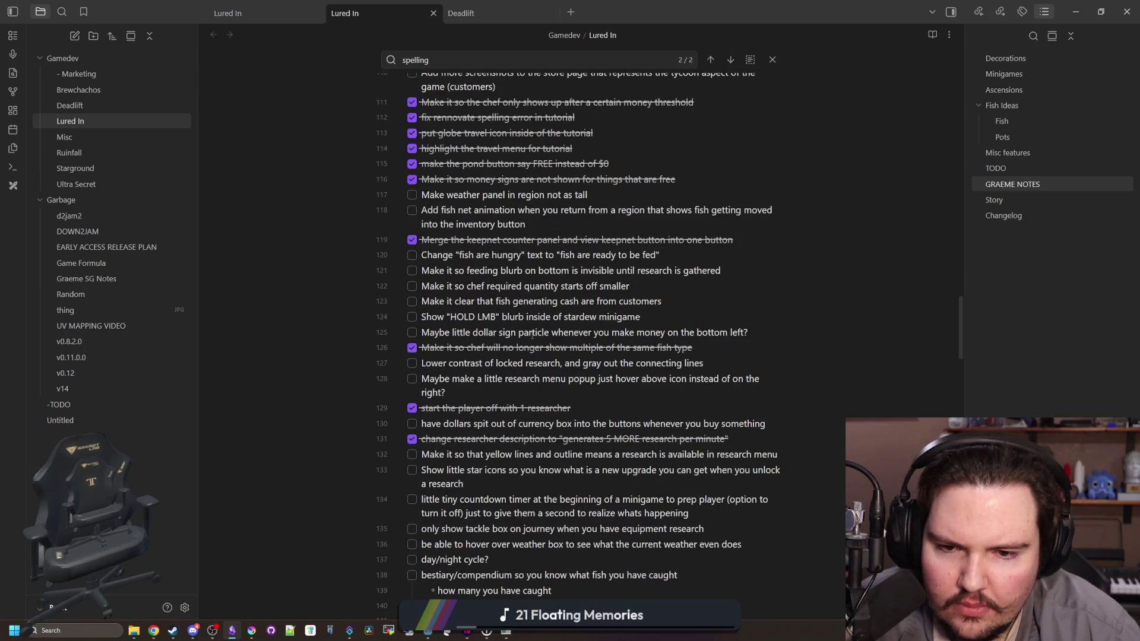
{"action": "scroll", "coordinate": [533, 335], "scroll_direction": "down", "scroll_amount": 1}
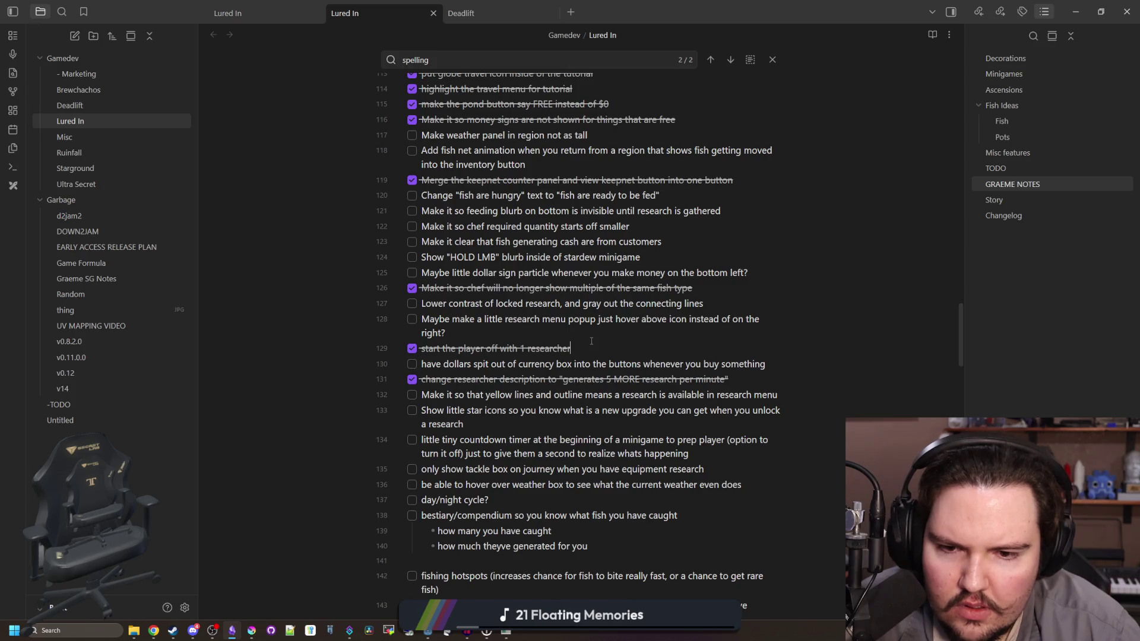
{"action": "scroll", "coordinate": [591, 341], "scroll_direction": "down", "scroll_amount": 2}
{"action": "scroll", "coordinate": [521, 359], "scroll_direction": "down", "scroll_amount": 8}
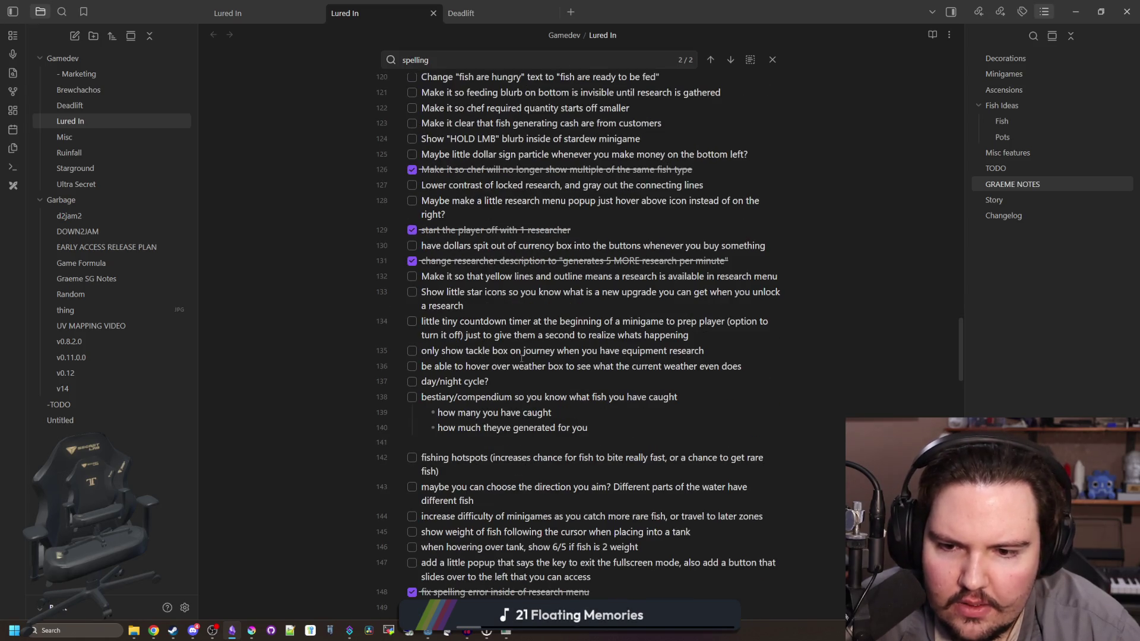
{"action": "mouse_move", "coordinate": [640, 492]}
{"action": "left_mouse_down"}
{"action": "mouse_move", "coordinate": [683, 445]}
{"action": "mouse_move", "coordinate": [594, 188]}
{"action": "mouse_move", "coordinate": [432, 173]}
{"action": "left_mouse_up"}
{"action": "scroll", "coordinate": [587, 280], "scroll_direction": "up", "scroll_amount": 20}
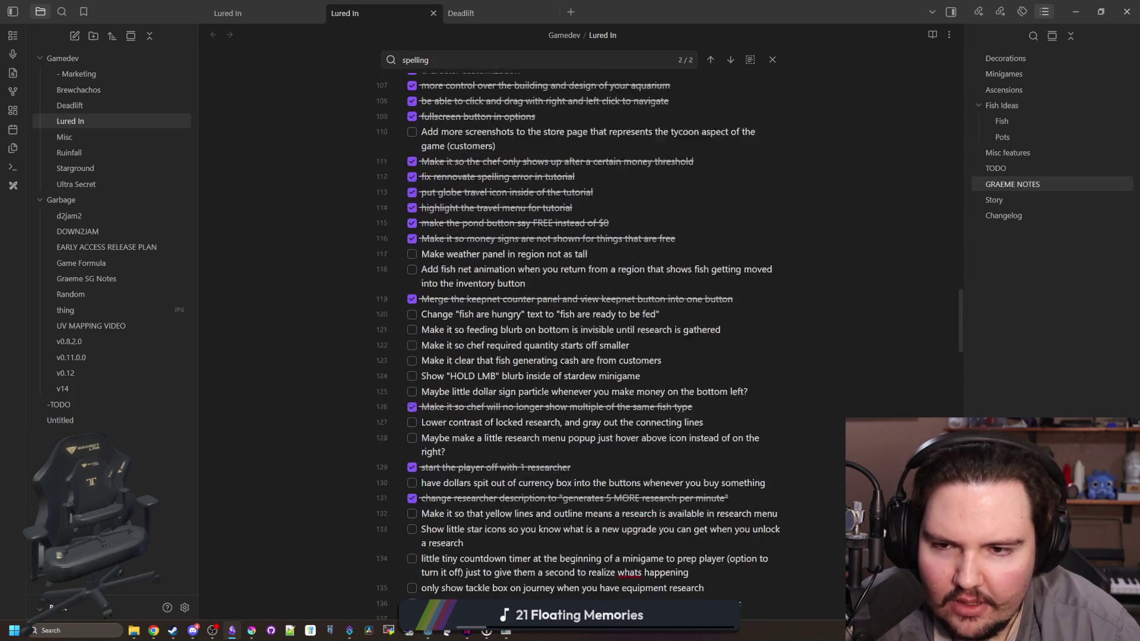
{"action": "scroll", "coordinate": [507, 325], "scroll_direction": "down", "scroll_amount": 20}
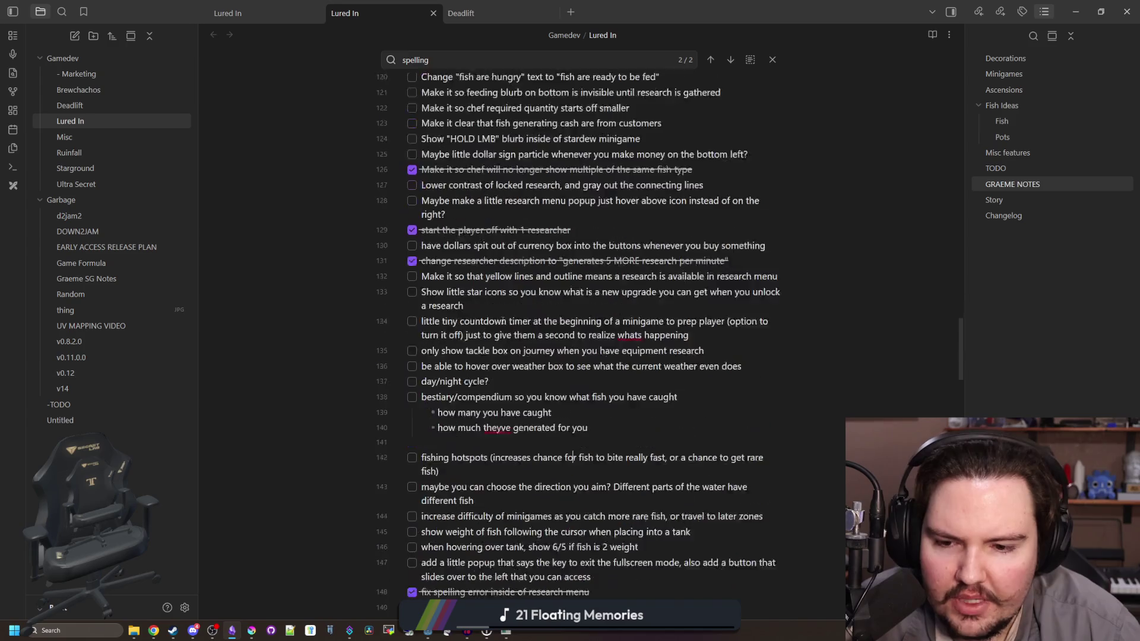
{"action": "scroll", "coordinate": [503, 321], "scroll_direction": "down", "scroll_amount": 8}
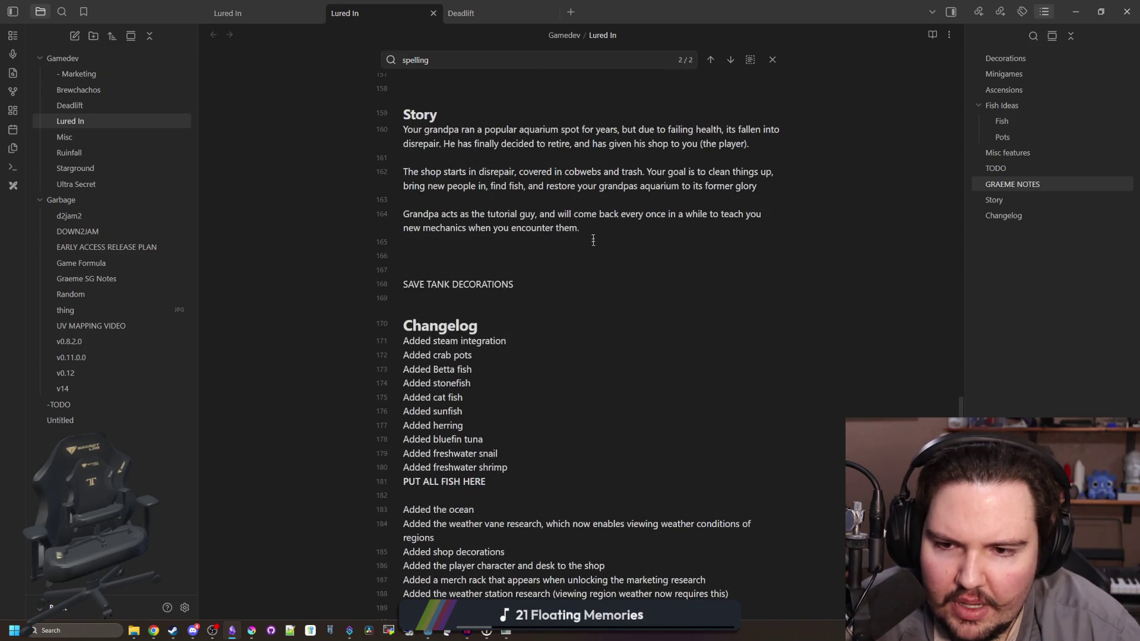
{"action": "scroll", "coordinate": [606, 211], "scroll_direction": "down", "scroll_amount": 2}
{"action": "scroll", "coordinate": [606, 211], "scroll_direction": "up", "scroll_amount": 2}
Step: Delete the SAVE TANK DECORATIONS line and return to the running game
{"action": "left_click_drag", "start_coordinate": [515, 284], "coordinate": [390, 244]}
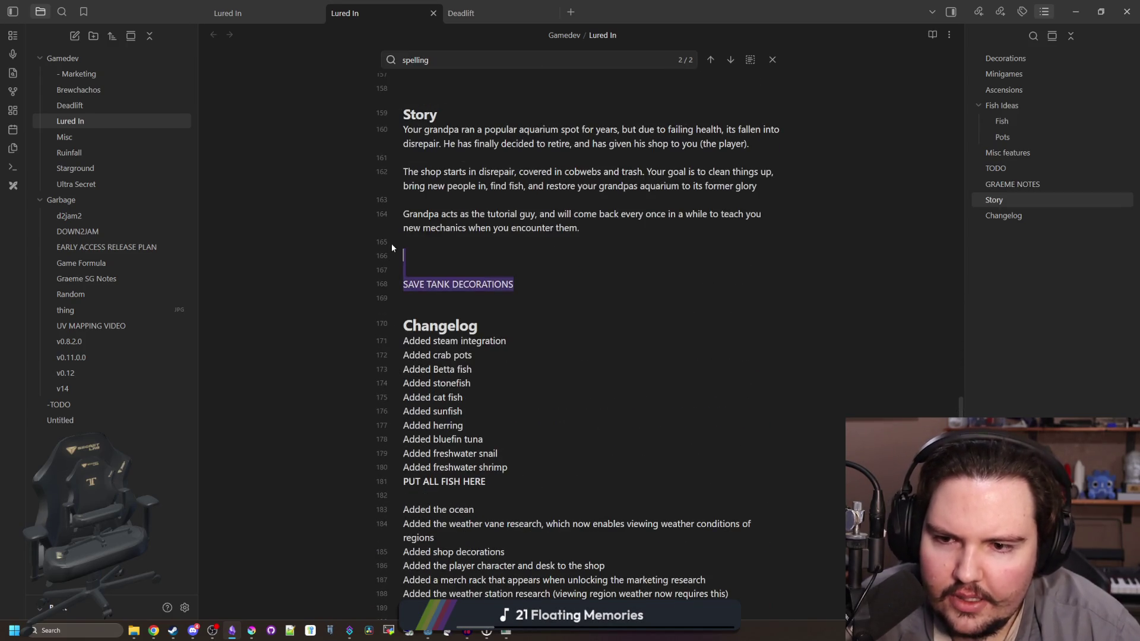
{"action": "key", "text": "BackSpace"}
{"action": "key", "text": "BackSpace"}
{"action": "scroll", "coordinate": [416, 256], "scroll_direction": "down", "scroll_amount": 20}
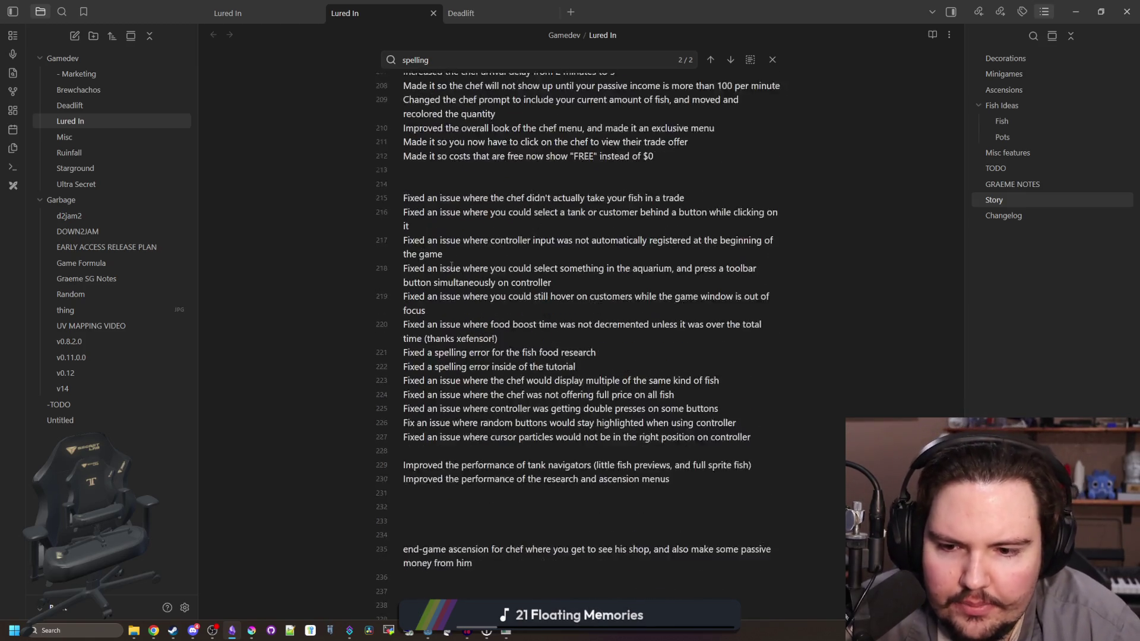
{"action": "scroll", "coordinate": [487, 284], "scroll_direction": "up", "scroll_amount": 5}
{"action": "key", "text": "alt+Tab"}
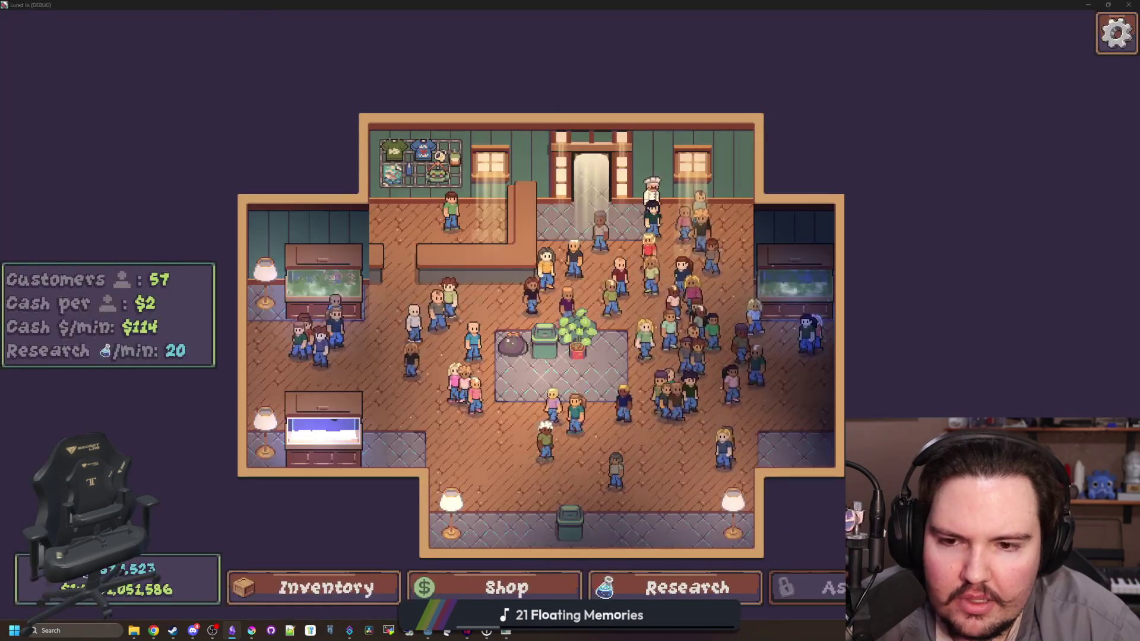
Step: Zoom out, exit fullscreen with F11, and move the game window to the upper left
{"action": "scroll", "coordinate": [722, 293], "scroll_direction": "down", "scroll_amount": 3}
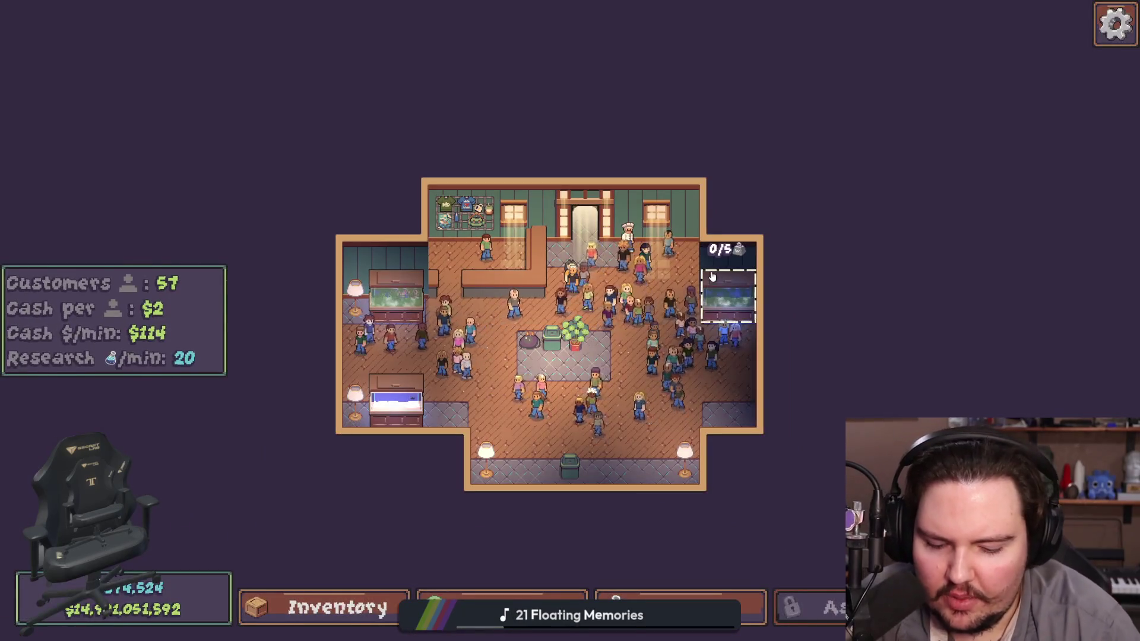
{"action": "key", "text": "F11"}
{"action": "mouse_move", "coordinate": [731, 324]}
{"action": "left_mouse_down"}
{"action": "mouse_move", "coordinate": [462, 112]}
{"action": "mouse_move", "coordinate": [588, 123]}
{"action": "left_mouse_up"}
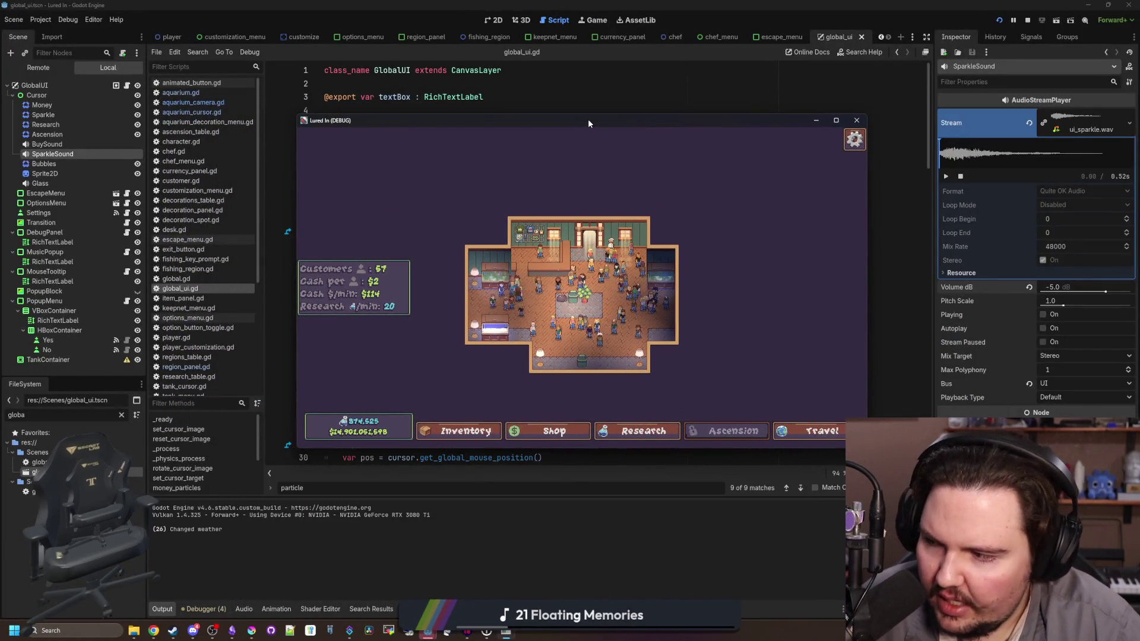